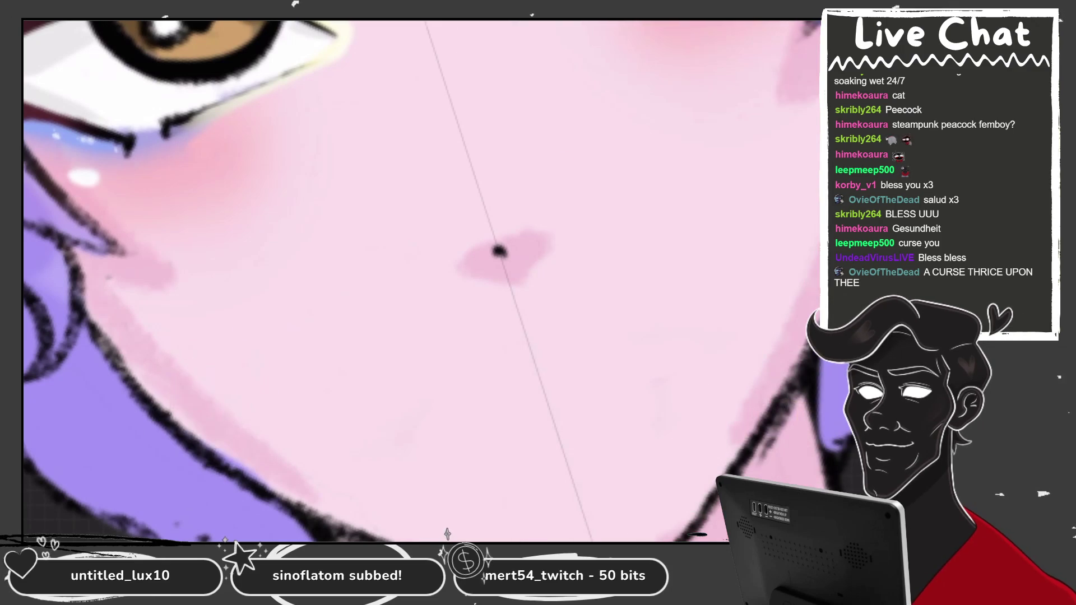
Step: Paint a pink upper-lip stroke and lower Layer 4's opacity to soften it
mouse_move(435, 331)
left_mouse_down()
mouse_move(507, 266)
mouse_move(698, 224)
left_mouse_up()
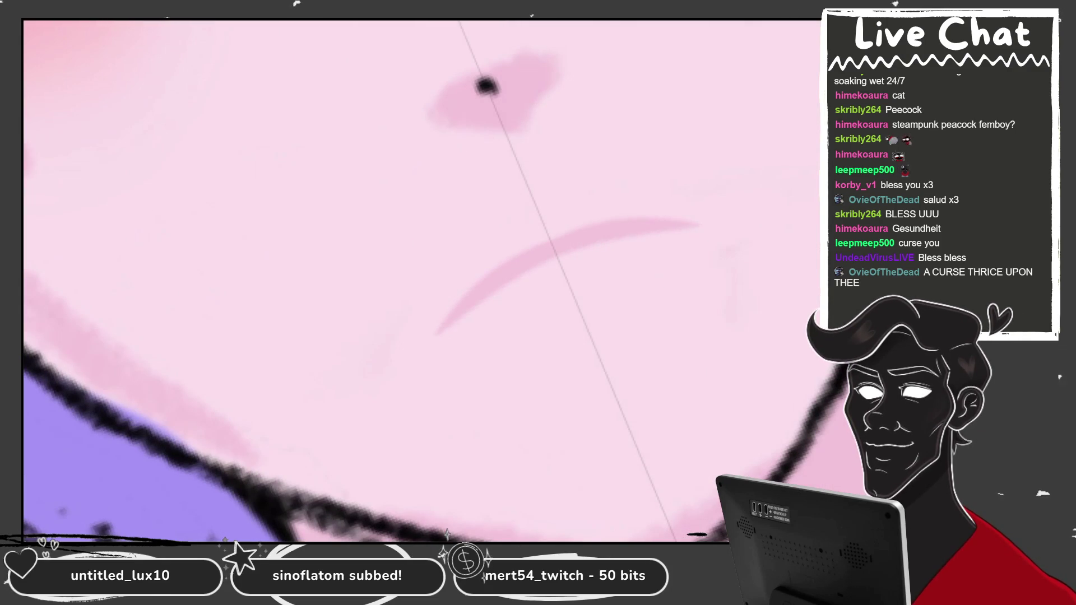
left_click(712, 224)
left_click(807, 225)
left_click_drag(779, 279, 718, 279)
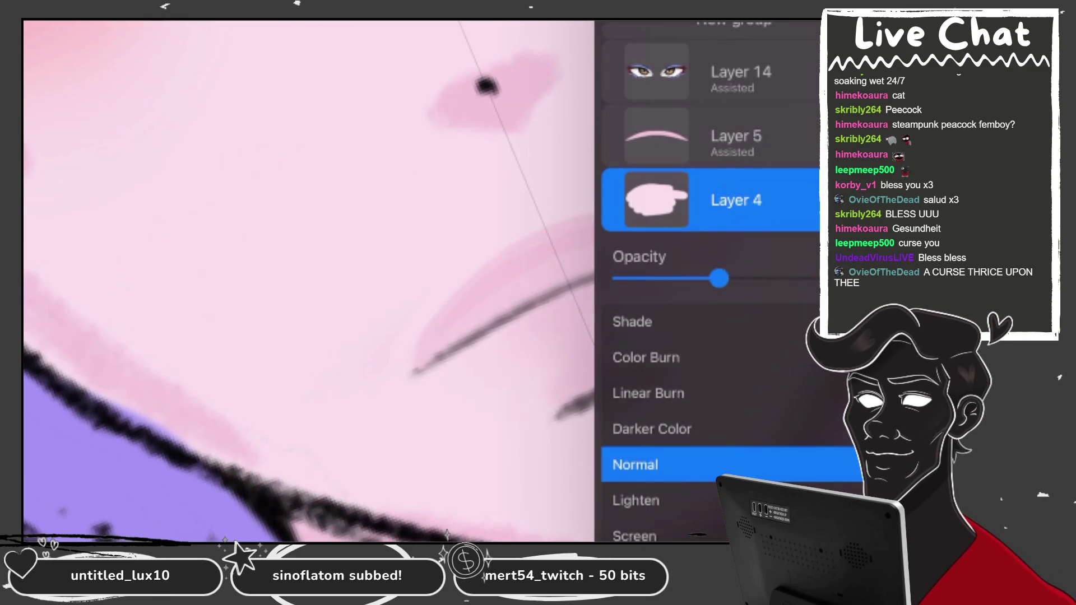
left_click(807, 224)
key("l")
key("l")
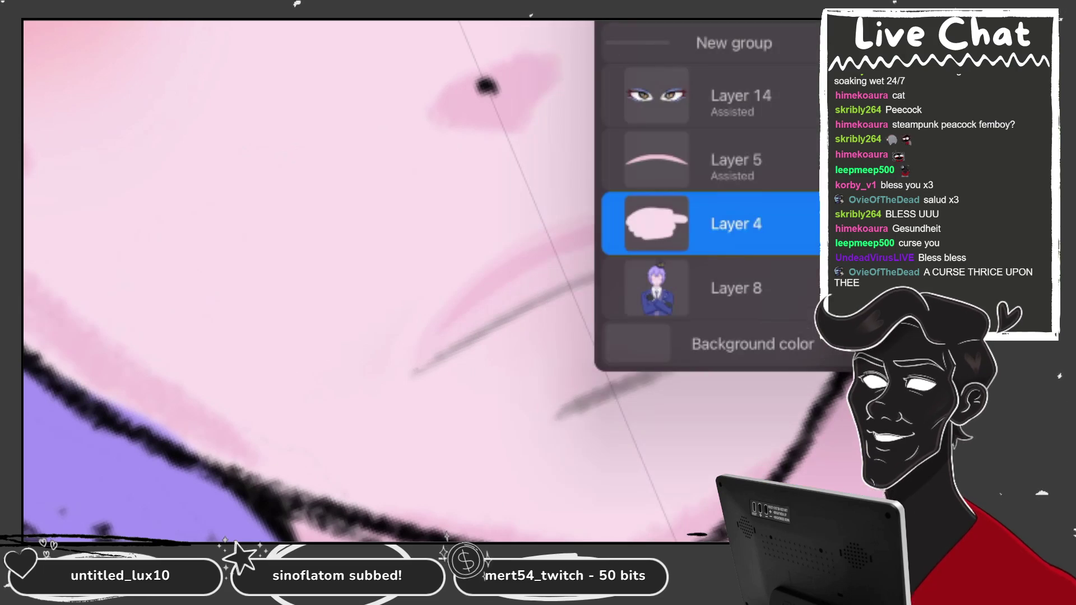
key("l")
Step: Repaint the pink upper-lip fill and darken its left tip and top edge
mouse_move(528, 236)
left_mouse_down()
mouse_move(694, 213)
mouse_move(463, 283)
mouse_move(674, 194)
mouse_move(435, 294)
left_mouse_up()
key("ctrl+z")
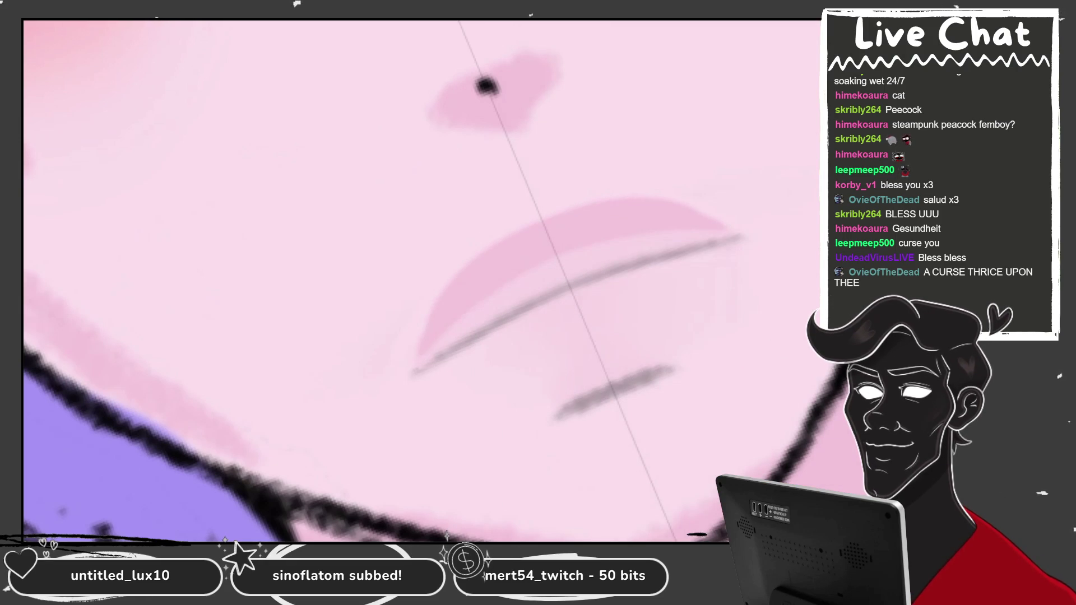
mouse_move(425, 359)
left_mouse_down()
mouse_move(465, 264)
mouse_move(443, 283)
left_mouse_up()
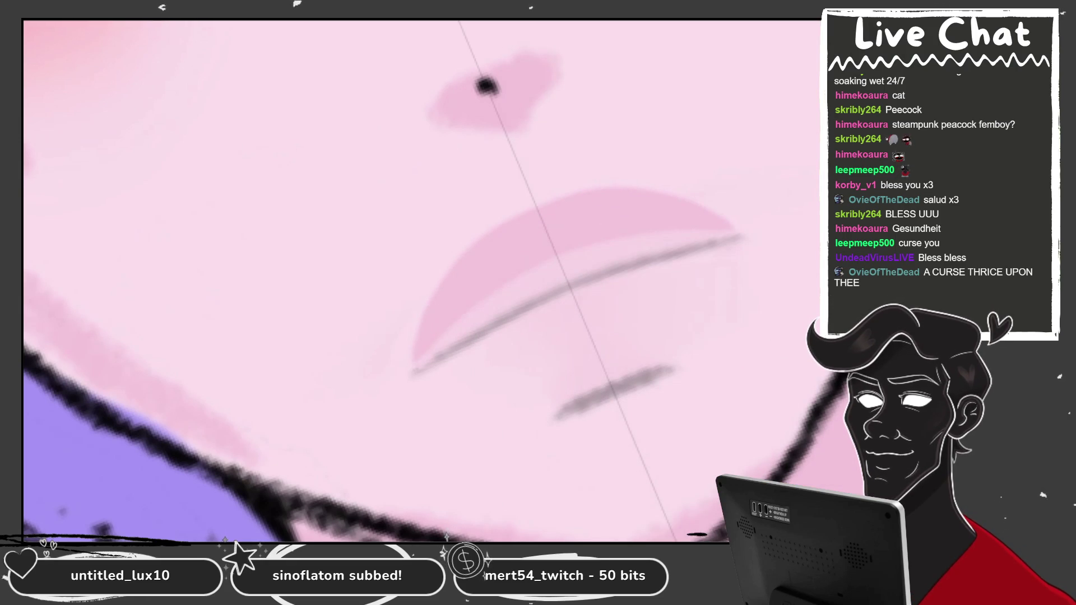
mouse_move(423, 358)
left_mouse_down()
mouse_move(446, 279)
mouse_move(701, 190)
left_mouse_up()
scroll(560, 280, "down", 2)
scroll(577, 361, "up", 2)
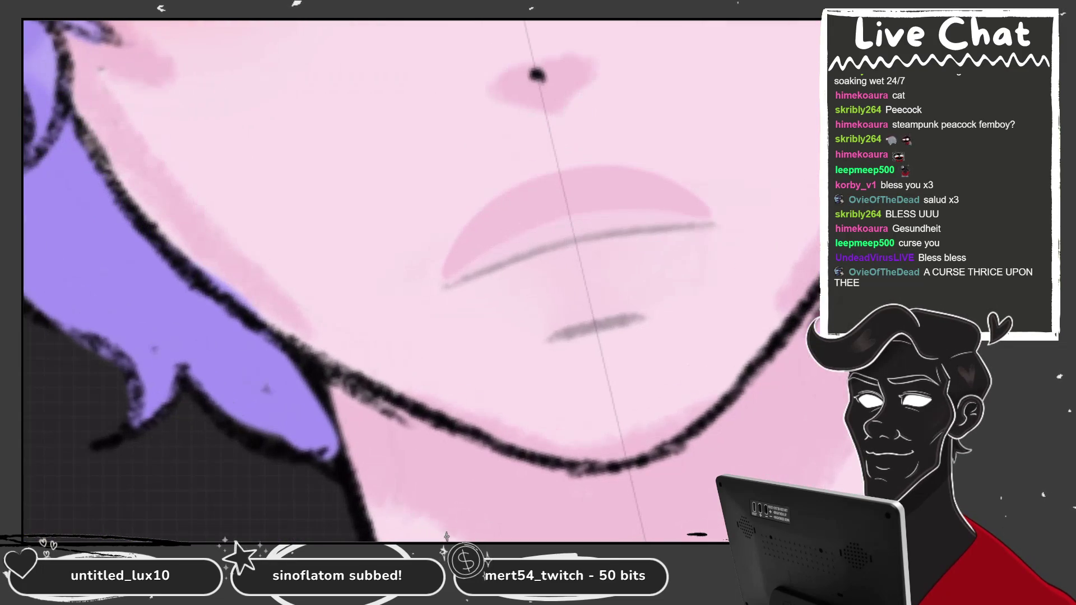
Step: Pick black and the Sketching > 6B Pencil brush for inking
key("c")
left_click(606, 259)
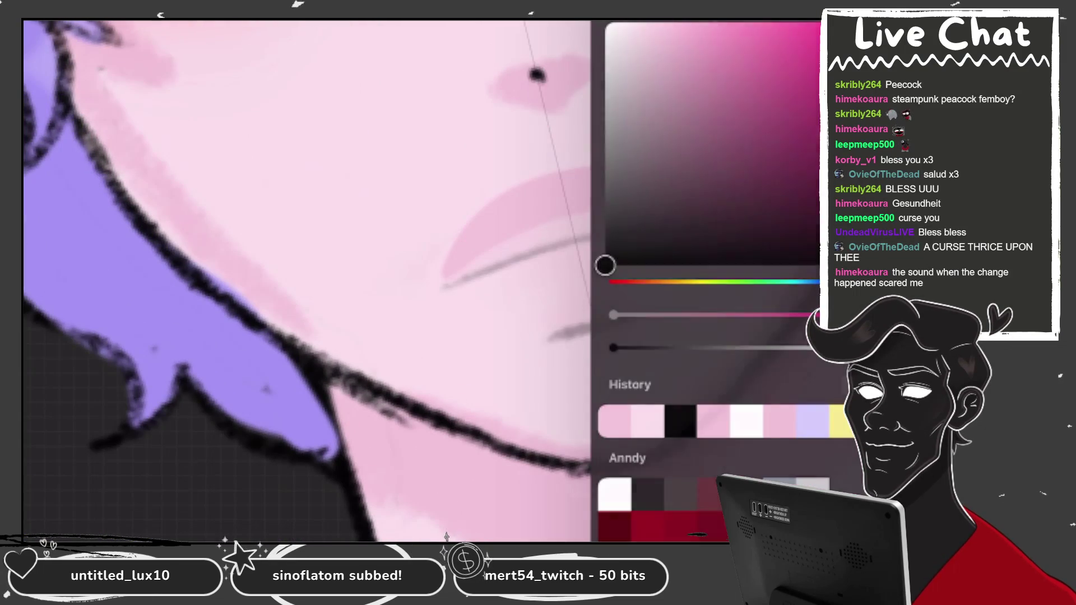
key("c")
key("c")
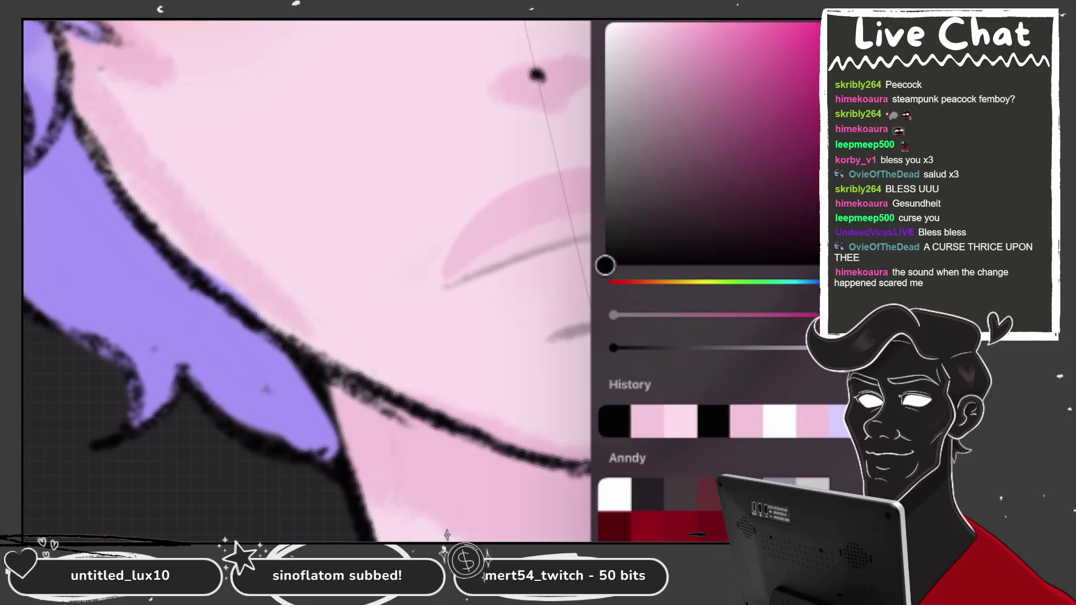
left_click(547, 101)
left_click(722, 308)
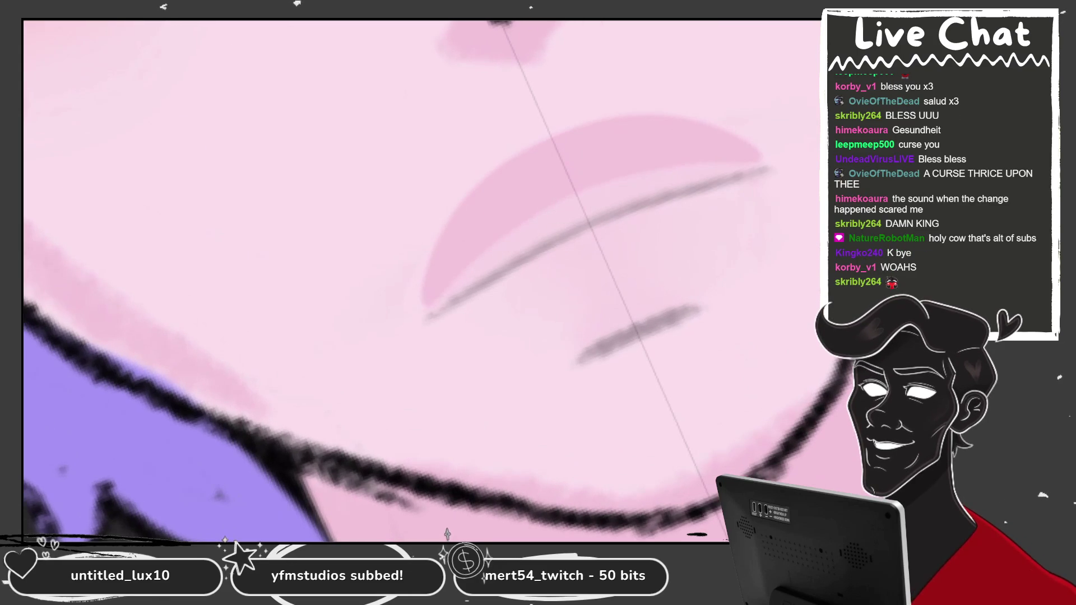
Step: Ink a thin, clean black line along the upper lip, redoing rough attempts
left_click_drag(442, 276, 728, 146)
key("ctrl+z")
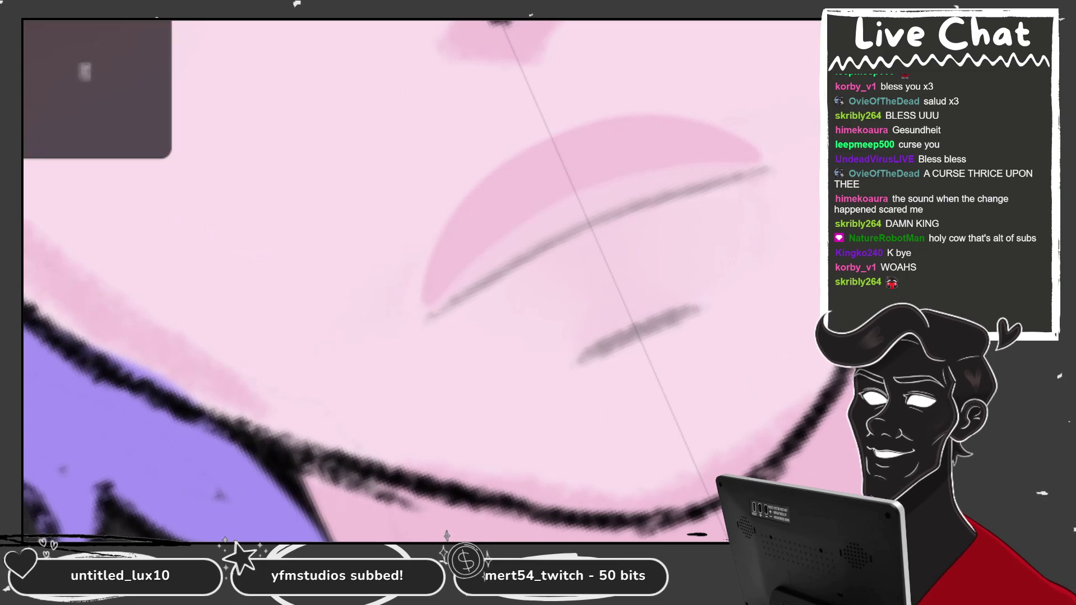
mouse_move(428, 302)
left_mouse_down()
mouse_move(504, 229)
mouse_move(759, 160)
mouse_move(443, 293)
mouse_move(759, 159)
left_mouse_up()
key("ctrl+z")
left_click_drag(429, 305, 759, 154)
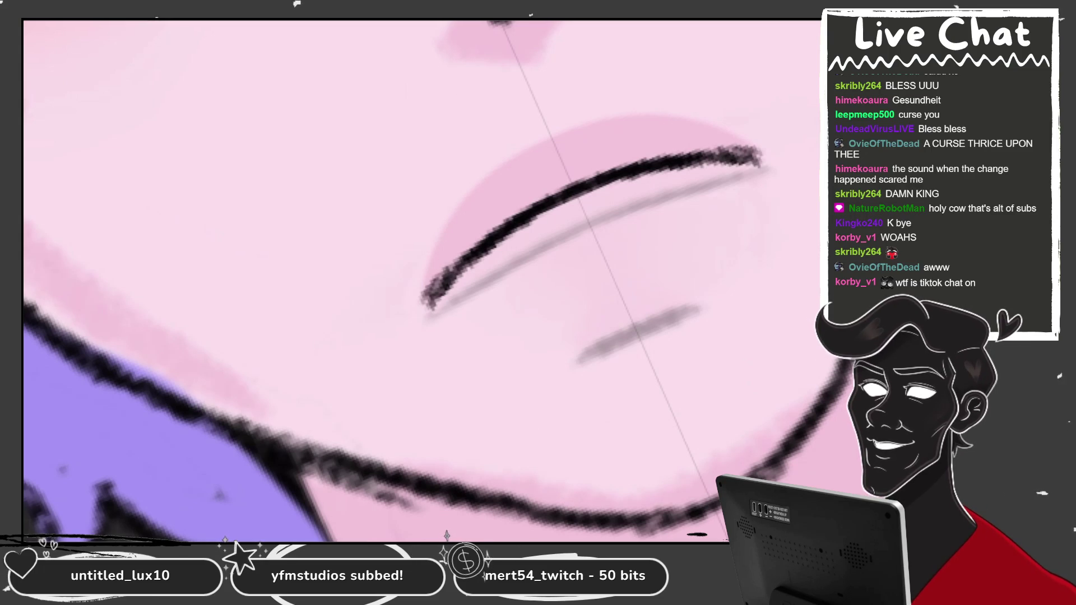
Step: Draw the lower curve closing the mouth ellipse, retrying several times
mouse_move(493, 279)
left_mouse_down()
mouse_move(468, 324)
mouse_move(555, 324)
left_mouse_up()
left_click_drag(757, 147, 703, 235)
key("ctrl+z")
key("ctrl+z")
mouse_move(493, 281)
left_mouse_down()
mouse_move(468, 334)
mouse_move(768, 151)
left_mouse_up()
key("ctrl+z")
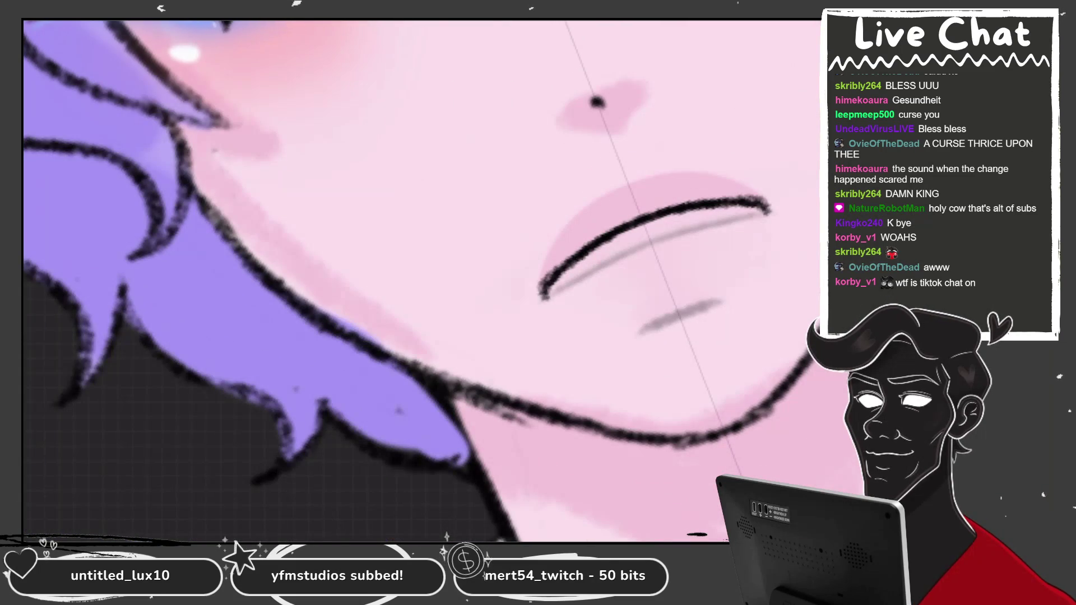
left_click_drag(541, 291, 774, 207)
scroll(678, 389, "up", 3)
key("ctrl+z")
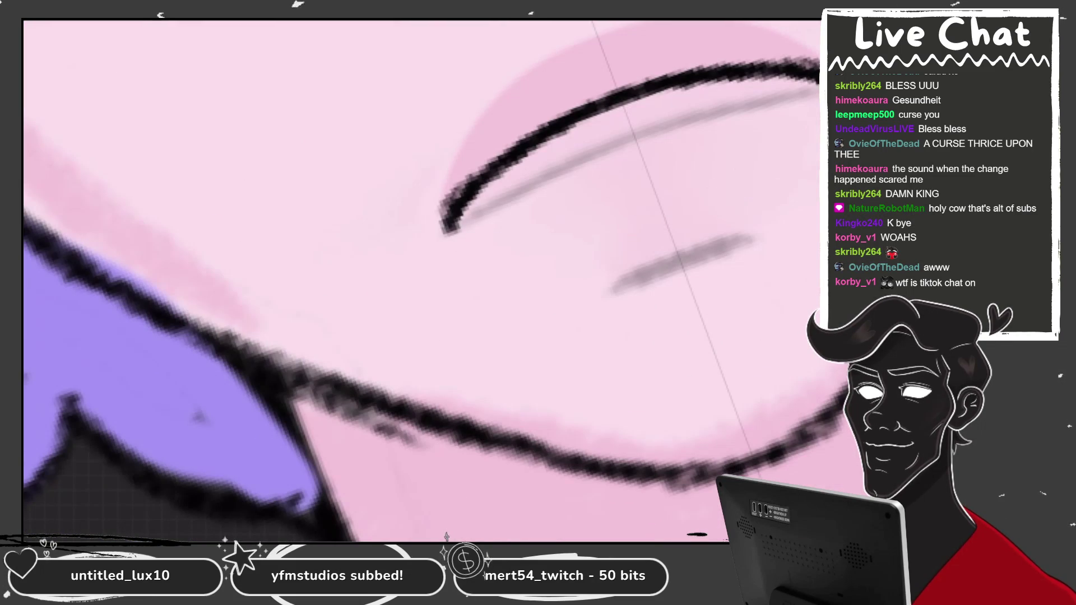
mouse_move(448, 215)
left_mouse_down()
mouse_move(577, 266)
mouse_move(818, 121)
left_mouse_up()
key("ctrl+z")
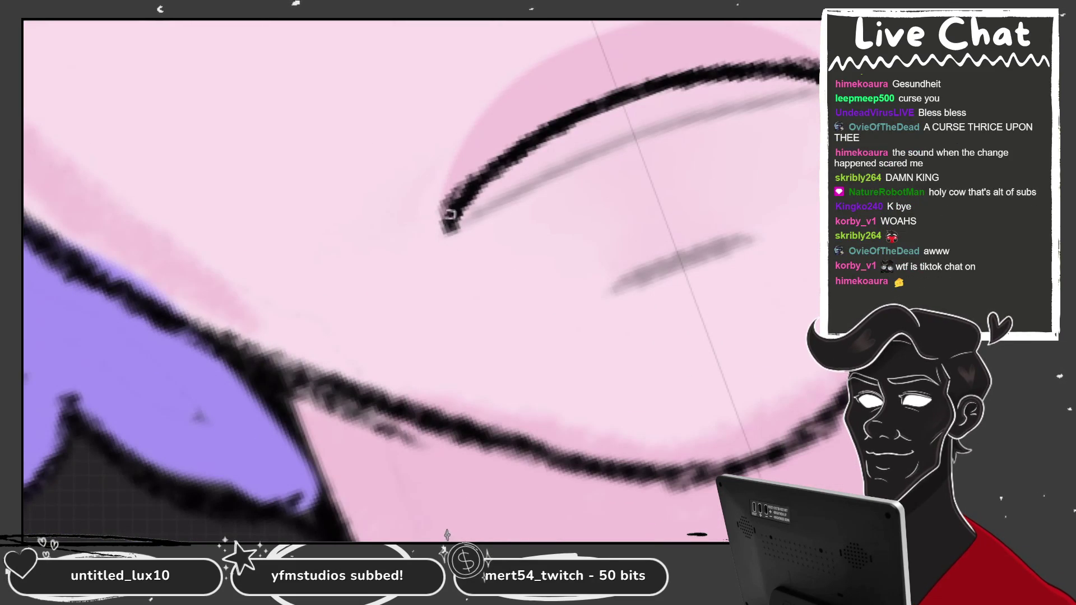
left_click_drag(450, 214, 818, 115)
key("ctrl+z")
mouse_move(450, 216)
left_mouse_down()
mouse_move(507, 255)
mouse_move(819, 115)
left_mouse_up()
Step: Settle the lower mouth curve and add a short inner stroke at a corner
scroll(572, 193, "down", 5)
scroll(616, 224, "down", 1)
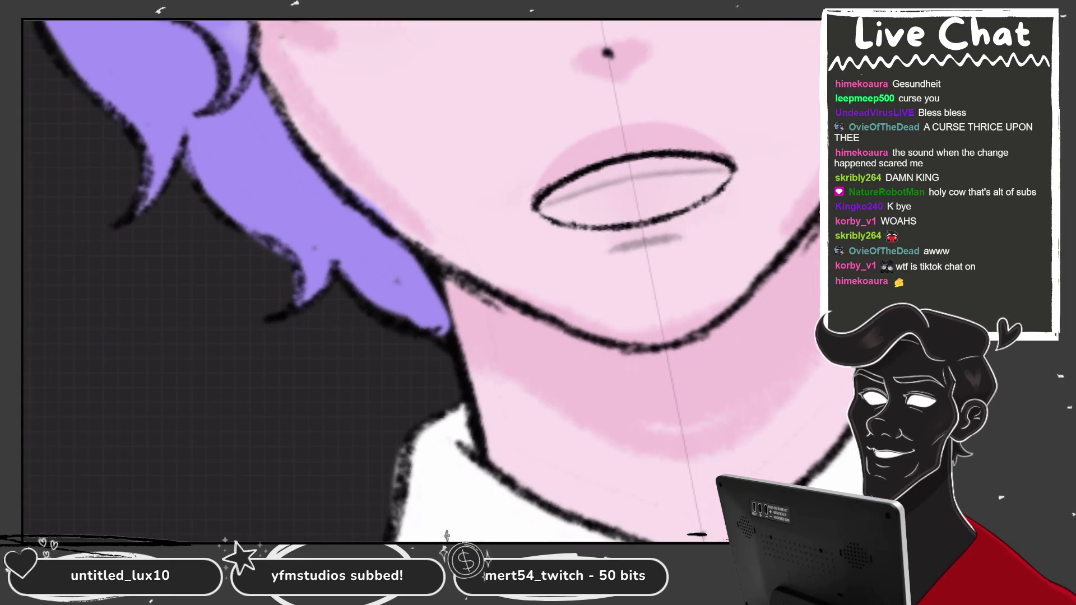
scroll(605, 224, "up", 3)
key("ctrl+z")
mouse_move(464, 269)
left_mouse_down()
mouse_move(560, 311)
mouse_move(751, 159)
left_mouse_up()
scroll(605, 224, "up", 1)
key("ctrl+z")
mouse_move(415, 281)
left_mouse_down()
mouse_move(493, 320)
mouse_move(734, 115)
mouse_move(699, 179)
left_mouse_up()
scroll(605, 224, "up", 1)
left_click_drag(432, 230, 723, 147)
key("ctrl+z")
mouse_move(443, 216)
left_mouse_down()
mouse_move(480, 233)
mouse_move(719, 150)
left_mouse_up()
Step: Draw a short lower-lip line beneath the mouth
left_click_drag(555, 339, 670, 311)
key("ctrl+z")
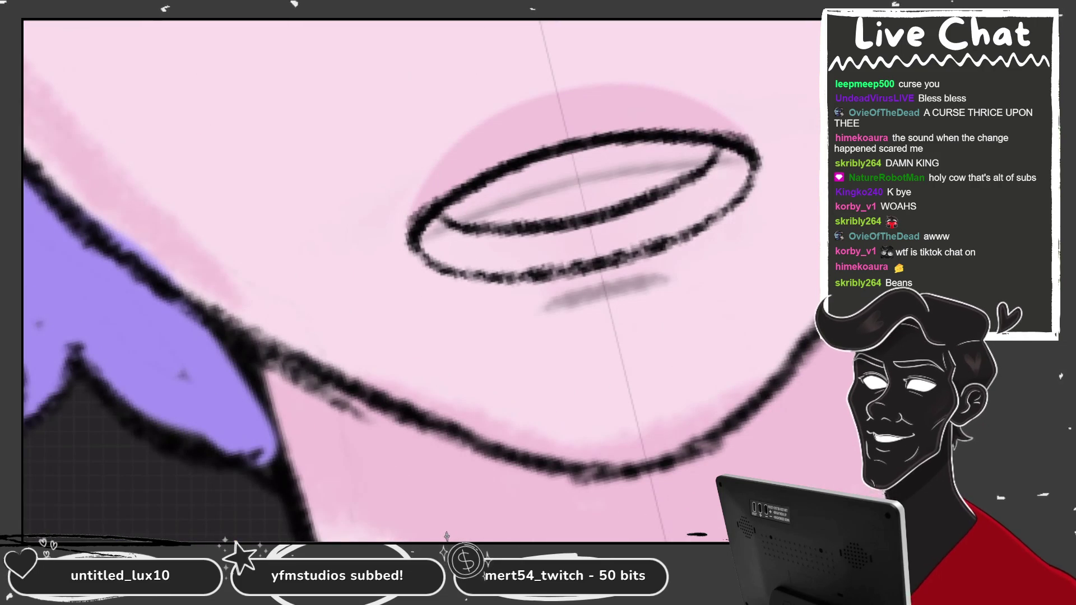
left_click_drag(567, 342, 659, 317)
scroll(561, 252, "down", 5)
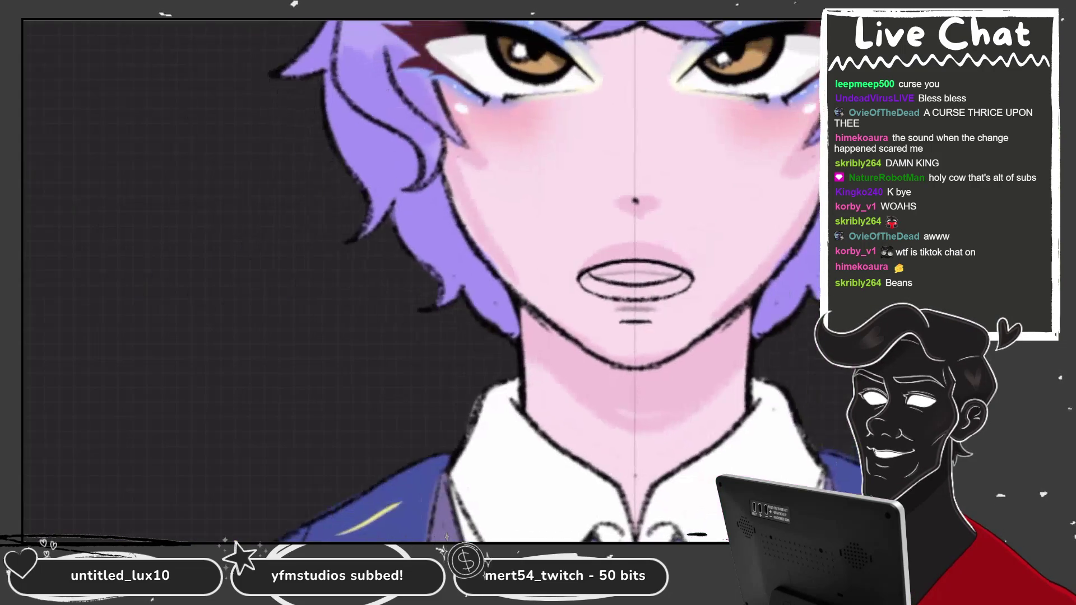
scroll(561, 252, "up", 5)
Step: Thicken the mouth's inner line and darken both mouth corners
left_click_drag(471, 255, 715, 160)
left_click_drag(515, 257, 776, 103)
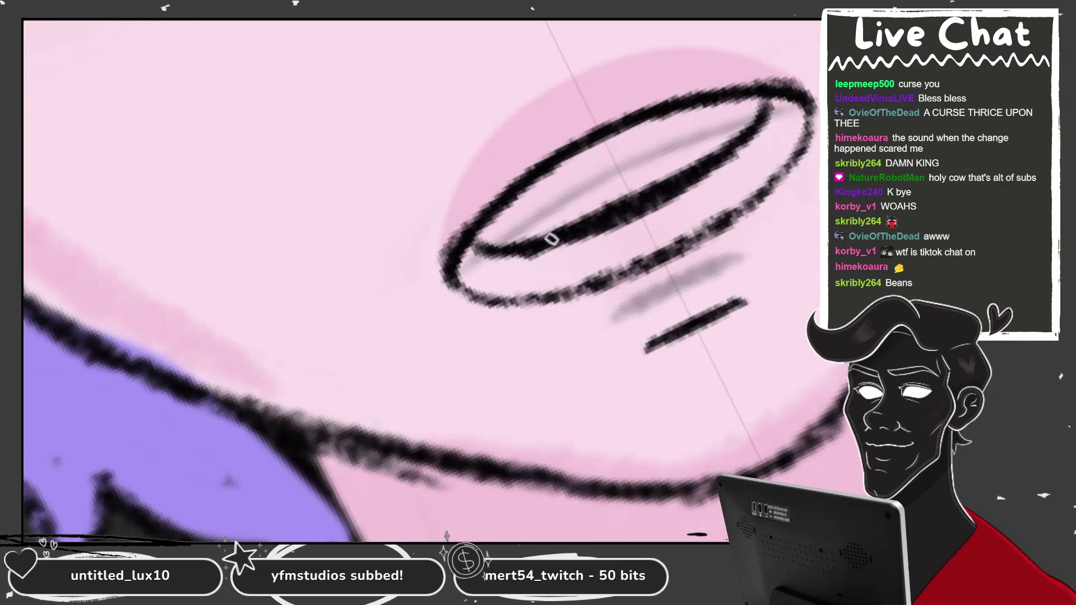
left_click_drag(544, 244, 751, 143)
left_click_drag(501, 258, 473, 254)
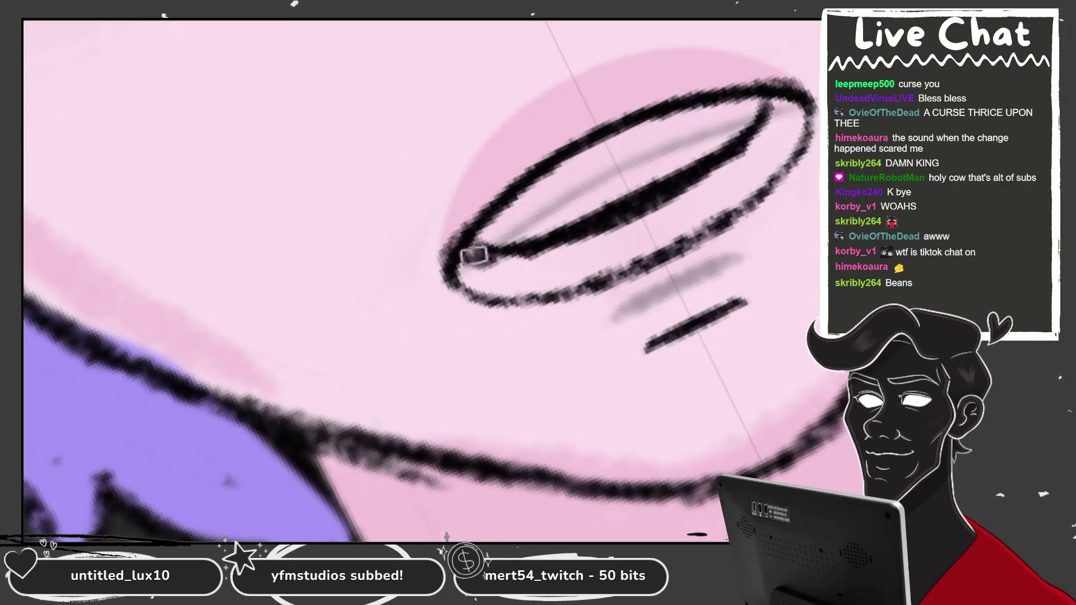
left_click_drag(784, 110, 776, 123)
left_click_drag(465, 263, 481, 277)
left_click_drag(779, 112, 773, 129)
mouse_move(477, 280)
left_mouse_down()
mouse_move(462, 271)
mouse_move(473, 250)
mouse_move(728, 168)
mouse_move(533, 269)
mouse_move(705, 209)
mouse_move(644, 240)
left_mouse_up()
Step: Switch to white, paint the upper teeth and carve small fangs at the mouth corners
key("c")
key("c")
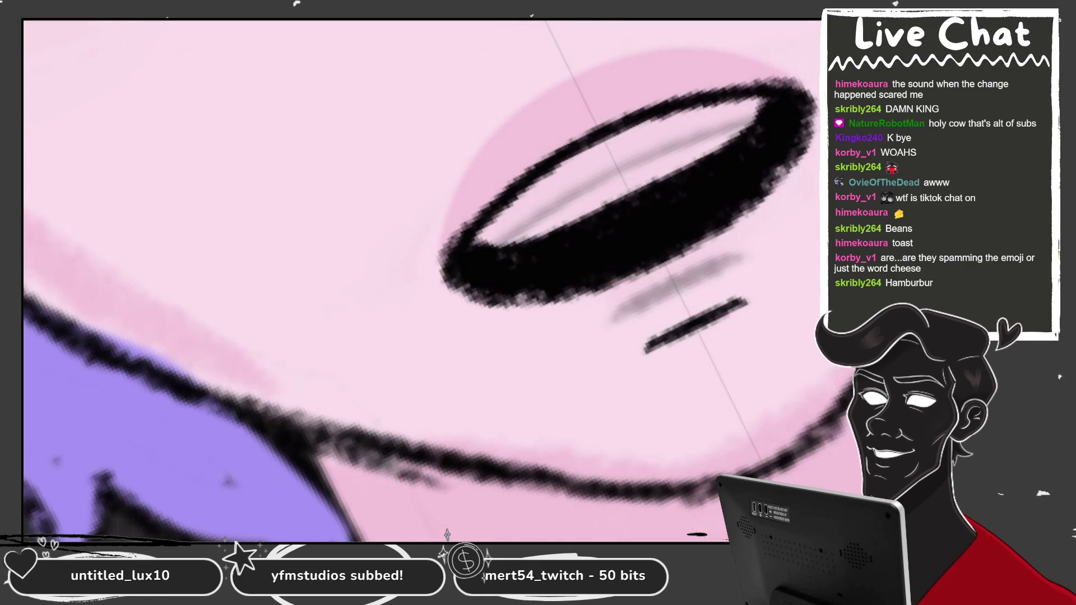
mouse_move(583, 168)
left_mouse_down()
mouse_move(594, 168)
mouse_move(581, 168)
mouse_move(590, 191)
mouse_move(694, 142)
left_mouse_up()
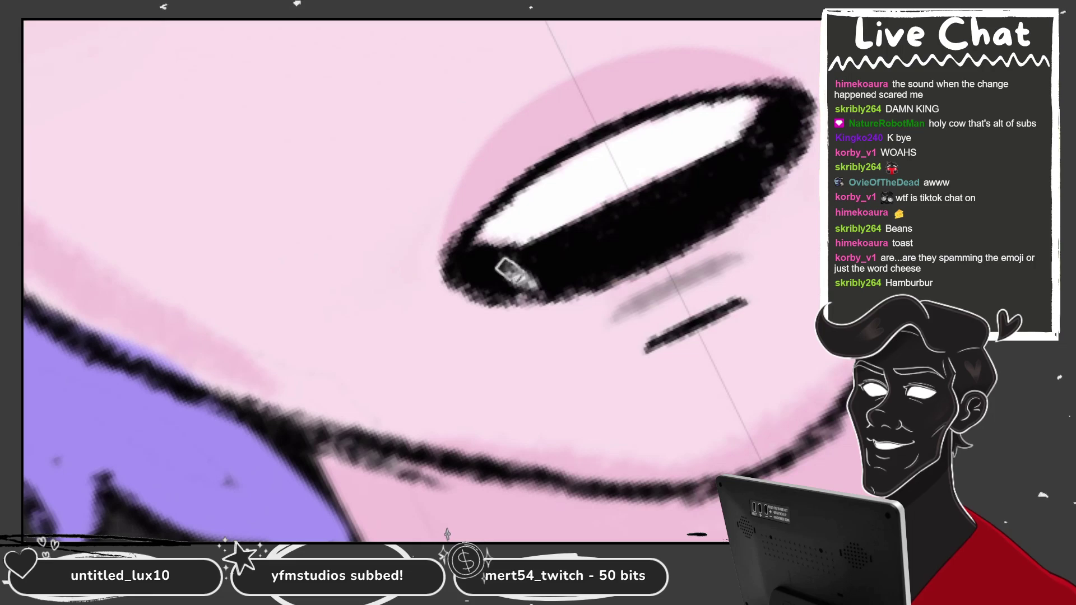
mouse_move(513, 272)
left_mouse_down()
mouse_move(499, 275)
mouse_move(530, 283)
left_mouse_up()
scroll(420, 281, "down", 5)
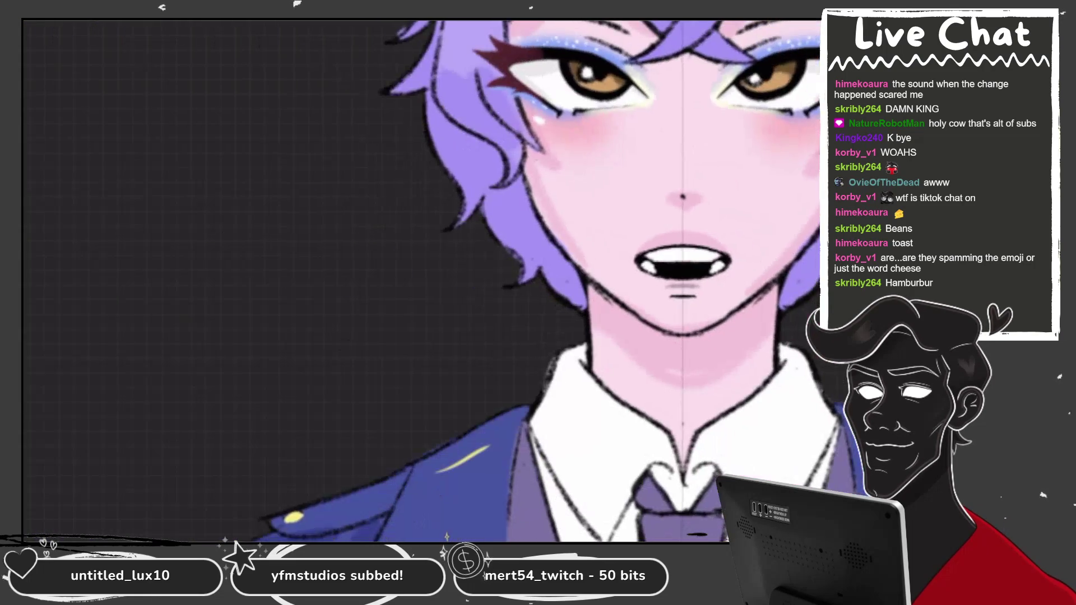
scroll(561, 269, "up", 5)
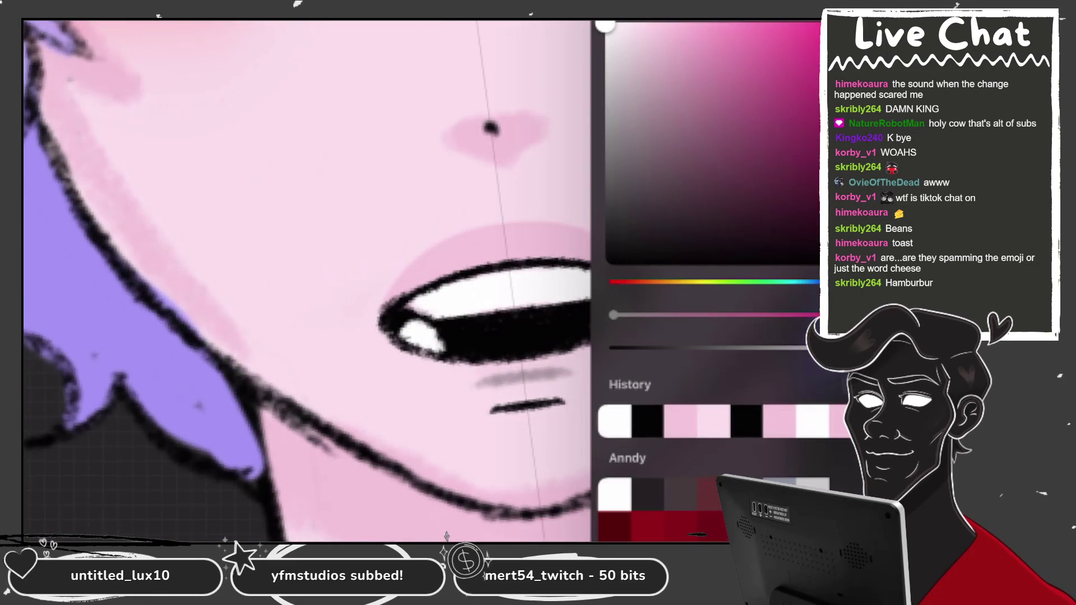
Step: Pick a reddish tone and paint reddish marks inside the mouth
left_click(762, 171)
left_click(748, 125)
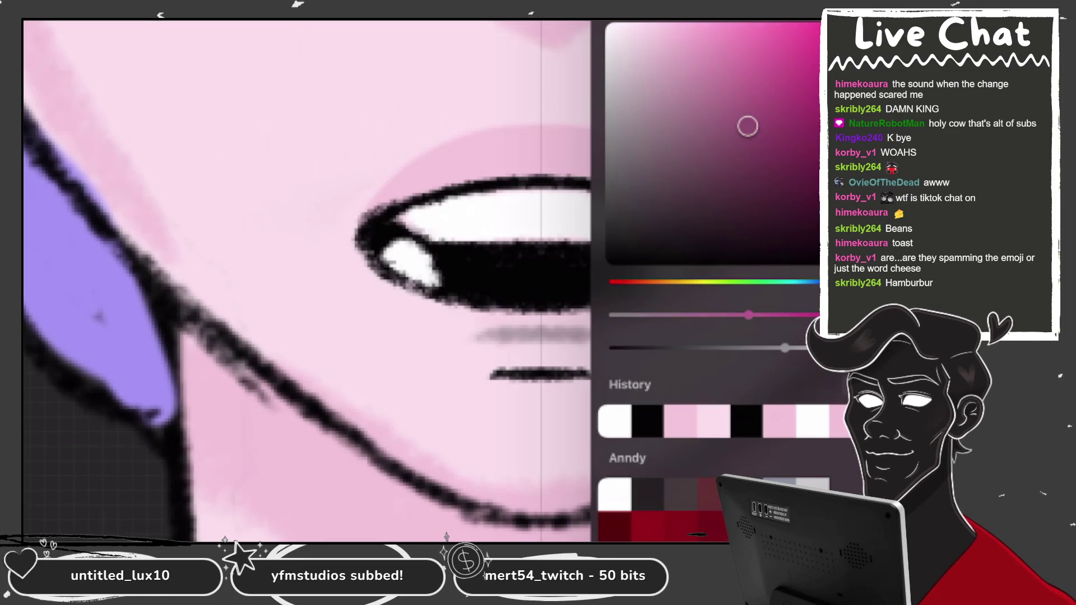
left_click_drag(449, 269, 455, 286)
left_click_drag(627, 263, 632, 283)
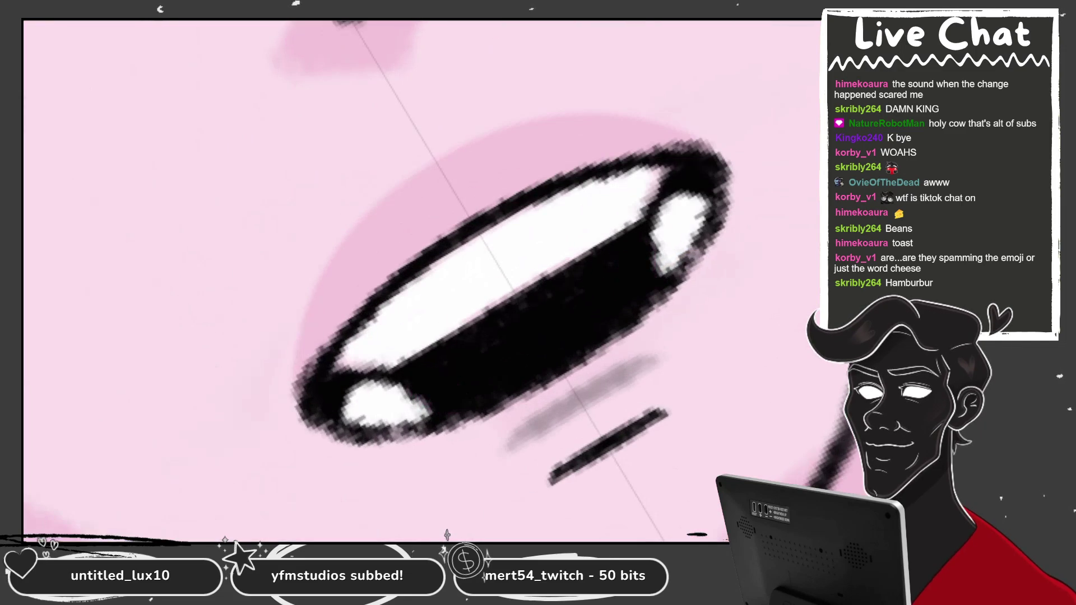
Step: Make the red slightly less saturated, then lighten it
key("c")
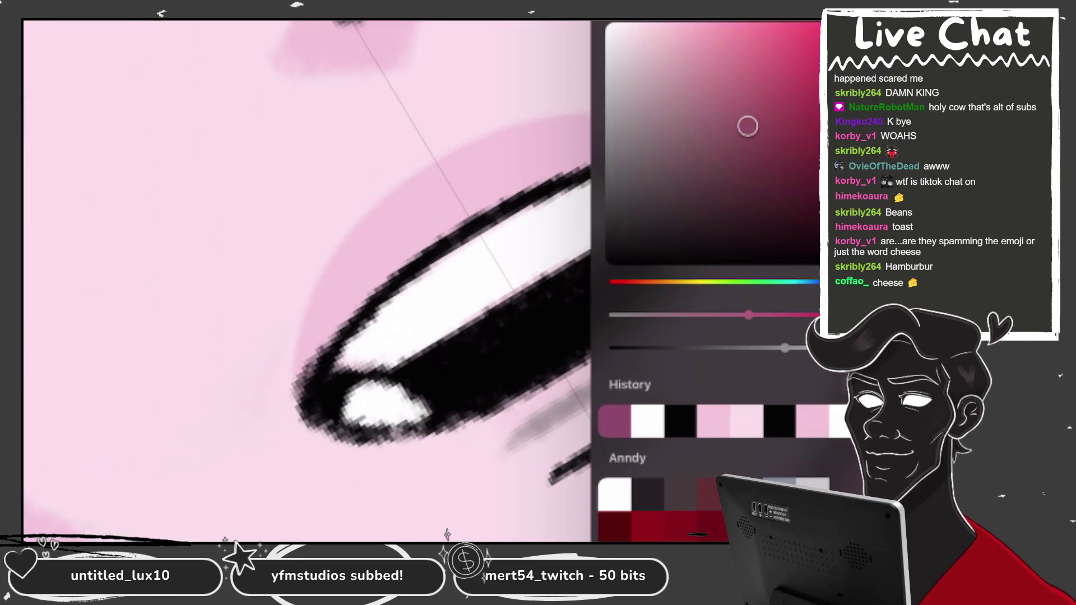
mouse_move(763, 148)
left_mouse_down()
mouse_move(774, 135)
mouse_move(729, 118)
left_mouse_up()
key("c")
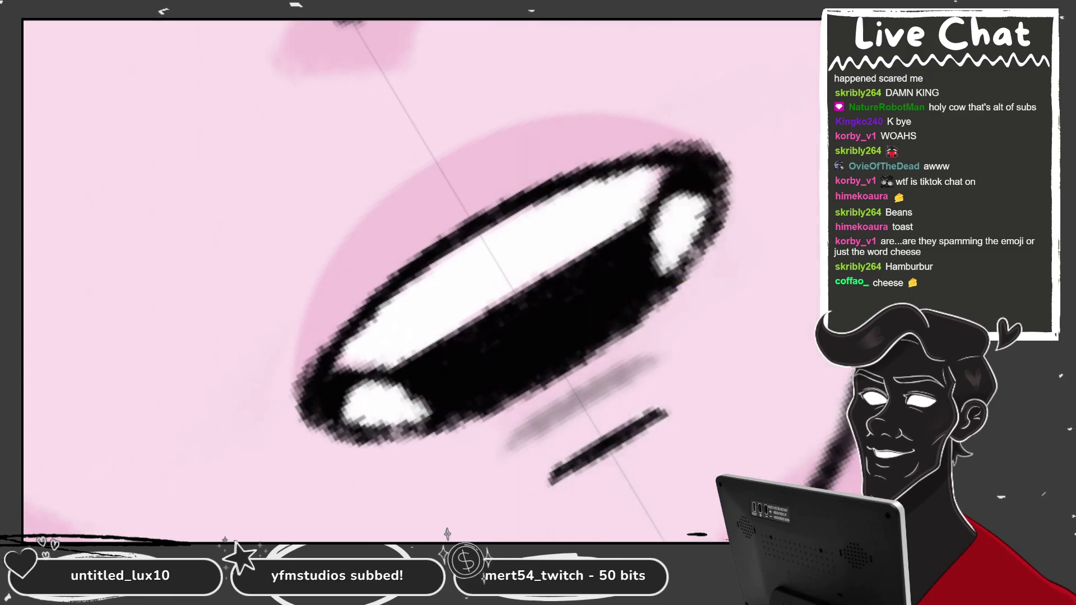
key("c")
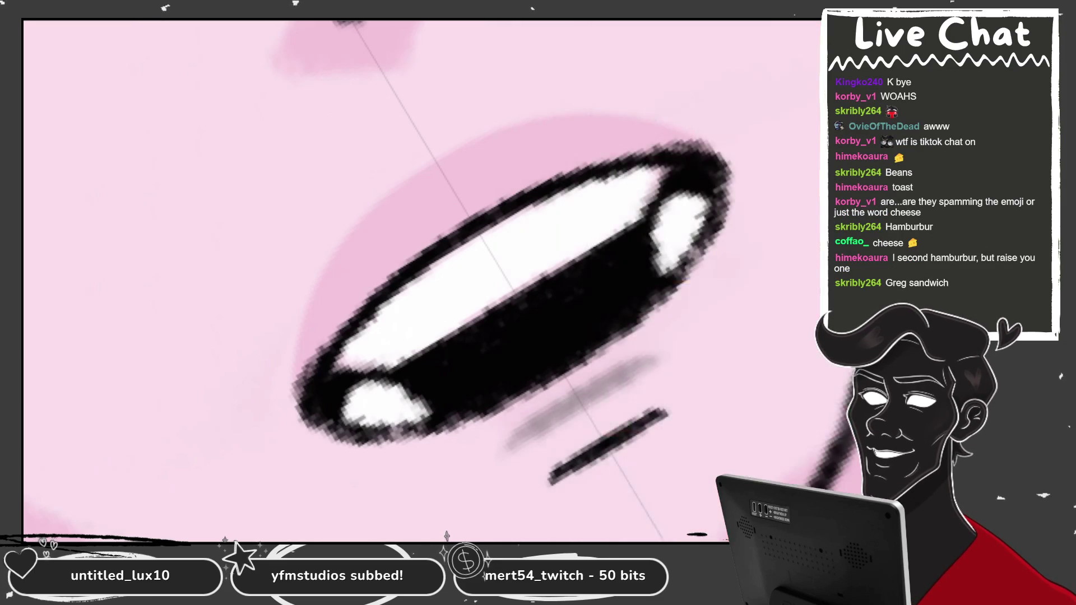
left_click_drag(392, 336, 386, 285)
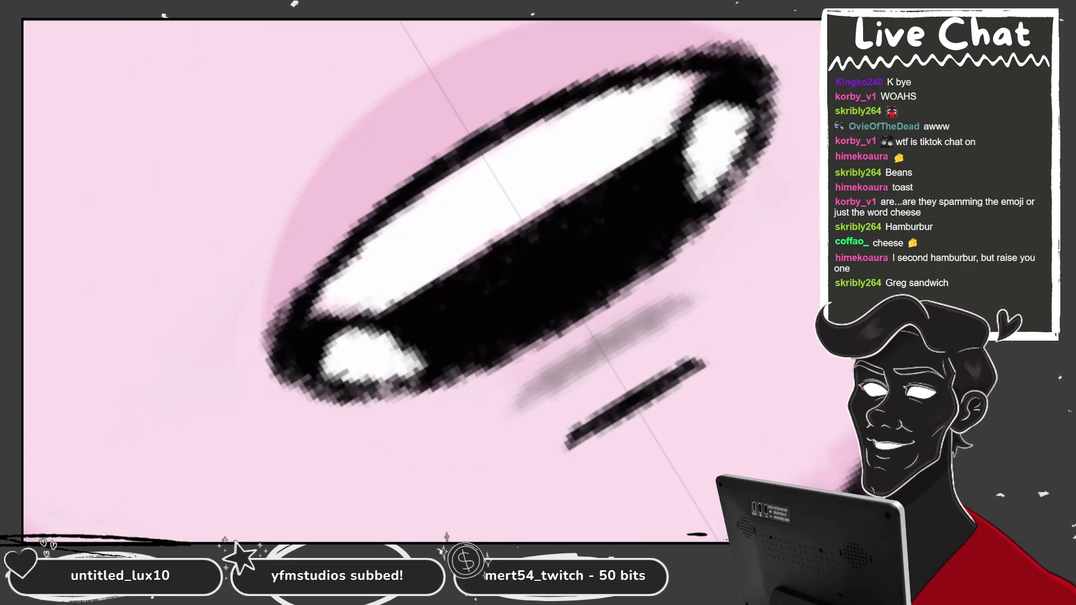
key("c")
left_click_drag(729, 118, 735, 86)
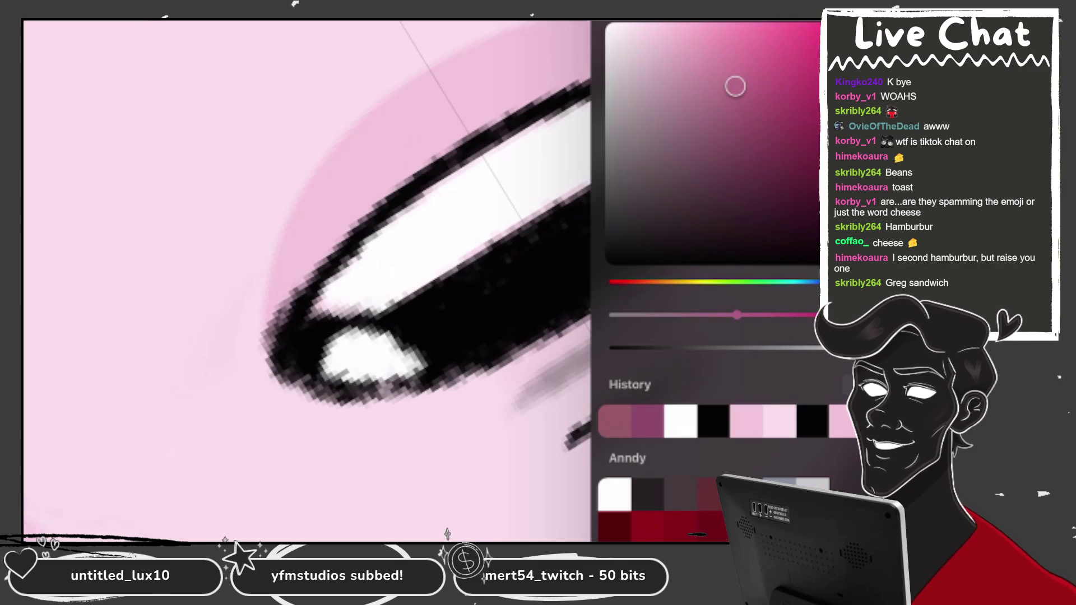
key("c")
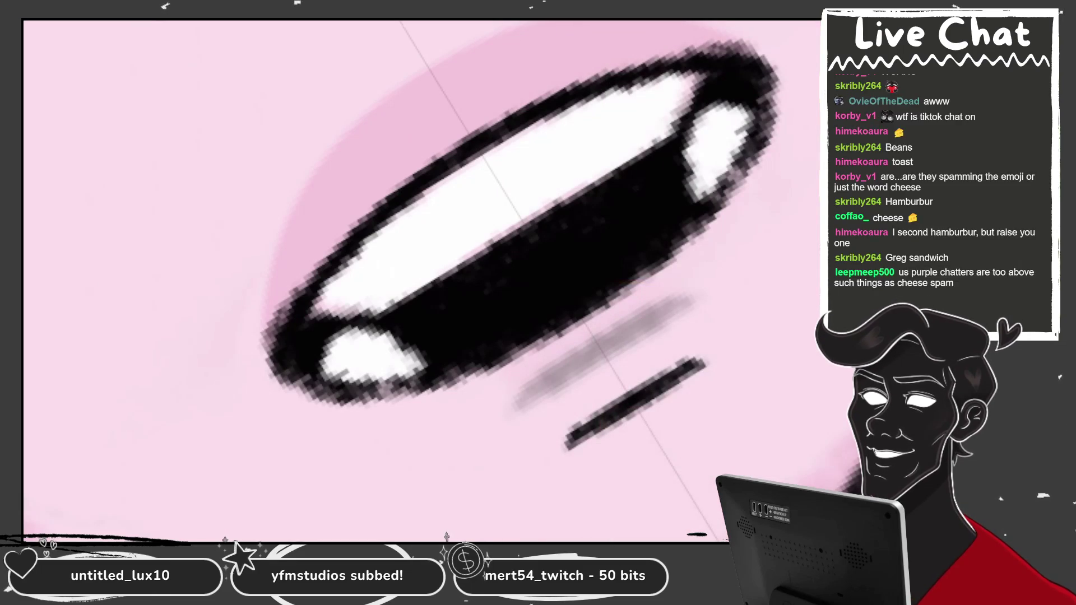
Step: Fill the mouth interior with pink, then brush a lighter pink across it
mouse_move(466, 298)
left_mouse_down()
mouse_move(616, 207)
mouse_move(479, 266)
mouse_move(507, 278)
left_mouse_up()
mouse_move(431, 316)
left_mouse_down()
mouse_move(649, 168)
mouse_move(440, 339)
mouse_move(435, 332)
mouse_move(477, 326)
mouse_move(672, 185)
mouse_move(437, 345)
mouse_move(675, 202)
left_mouse_up()
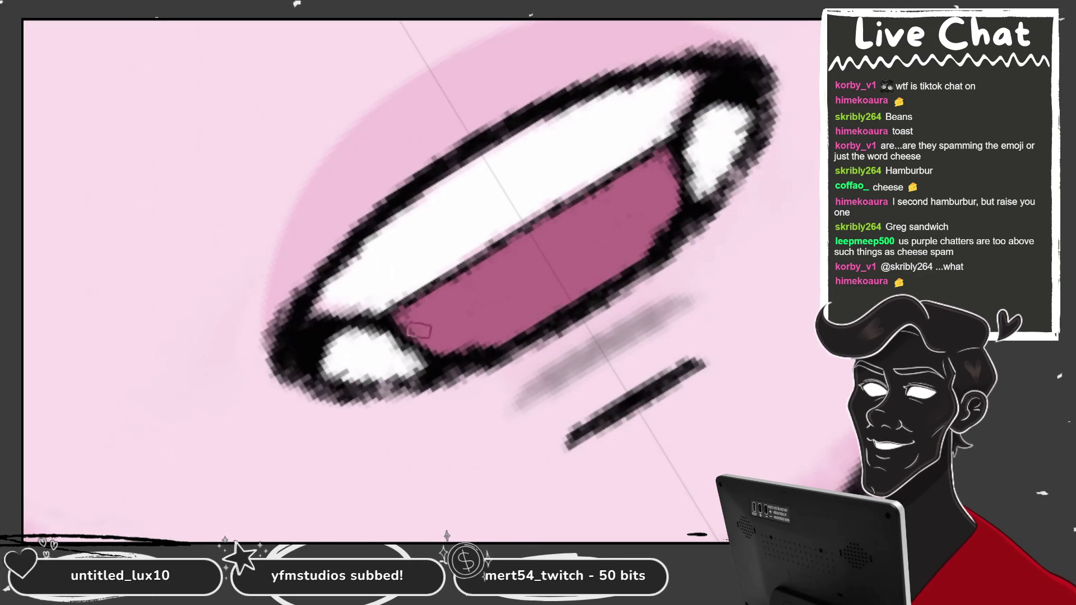
key("c")
left_click_drag(735, 86, 709, 43)
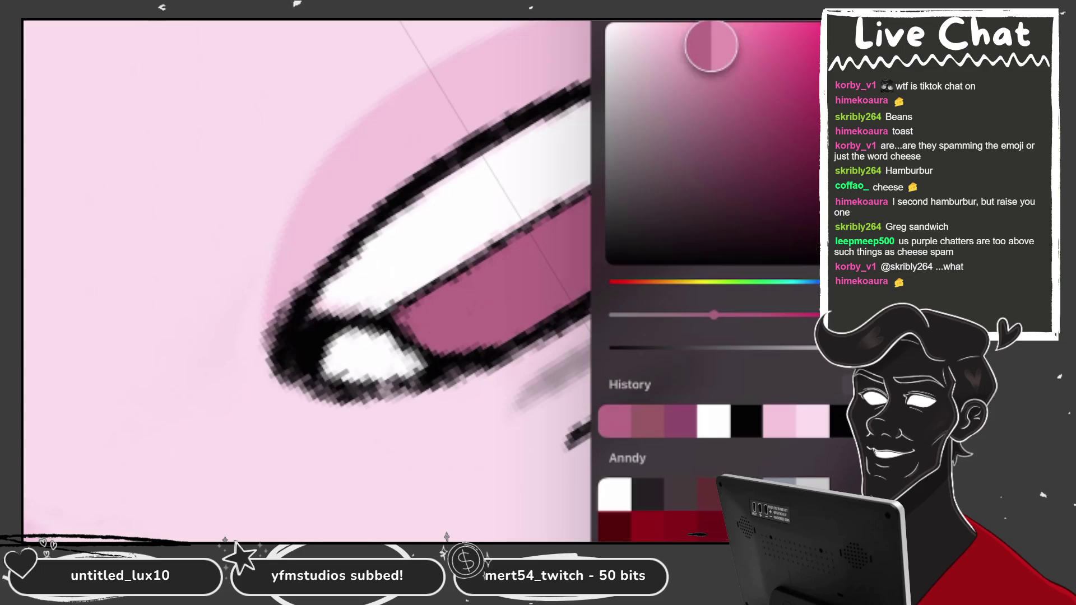
key("c")
mouse_move(471, 314)
left_mouse_down()
mouse_move(605, 235)
mouse_move(480, 320)
mouse_move(442, 320)
mouse_move(572, 259)
mouse_move(548, 292)
left_mouse_up()
scroll(548, 293, "down", 10)
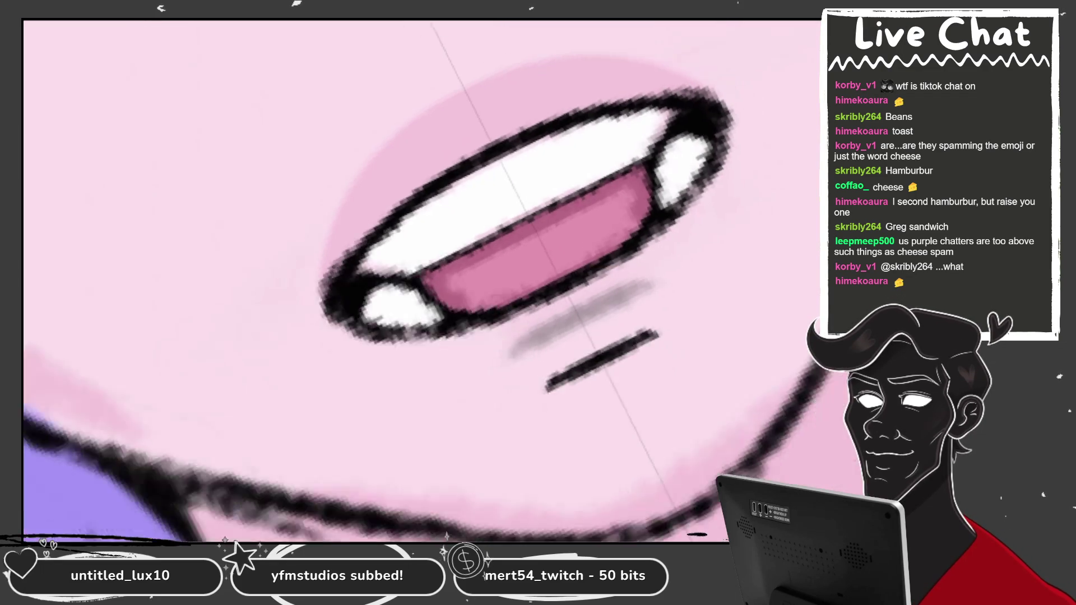
scroll(600, 236, "up", 10)
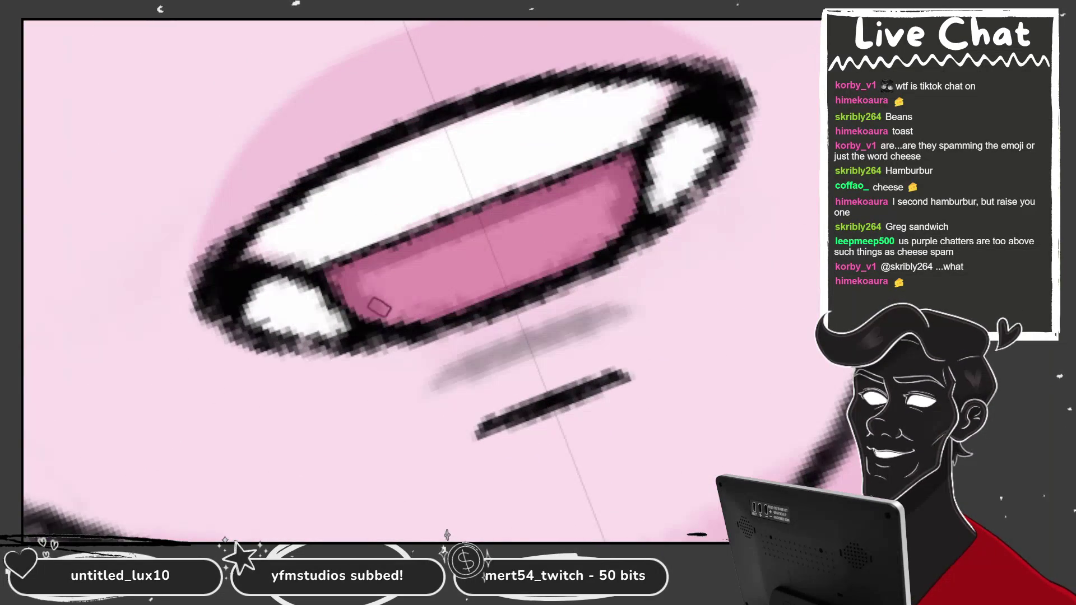
scroll(379, 307, "up", 2)
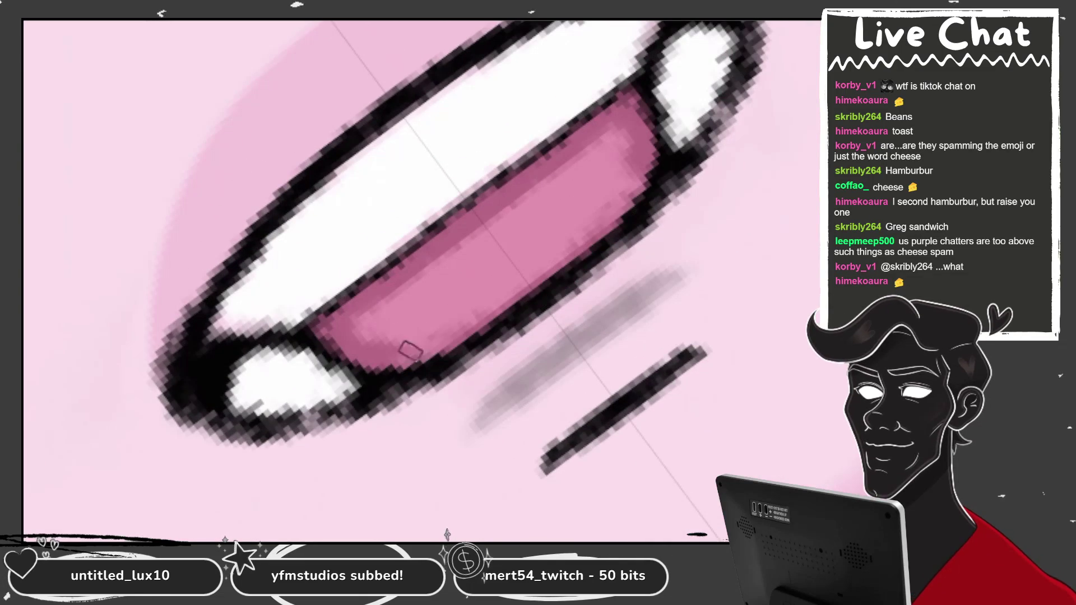
Step: Highlight the tongue's lower edge in light pink and white, then deepen its pink
left_click_drag(411, 351, 586, 260)
scroll(645, 168, "down", 3)
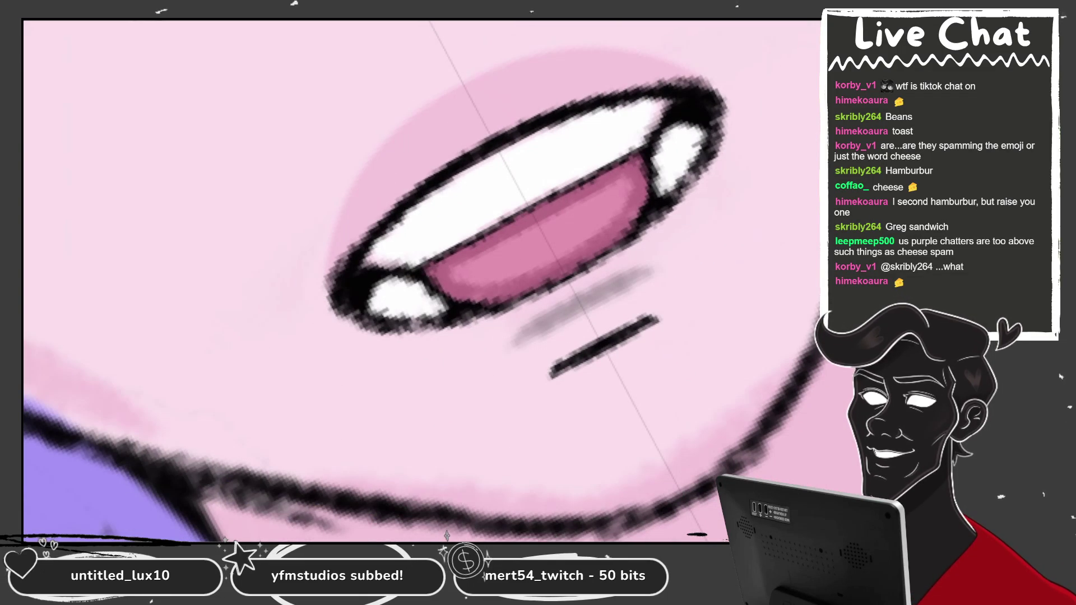
scroll(421, 280, "down", 5)
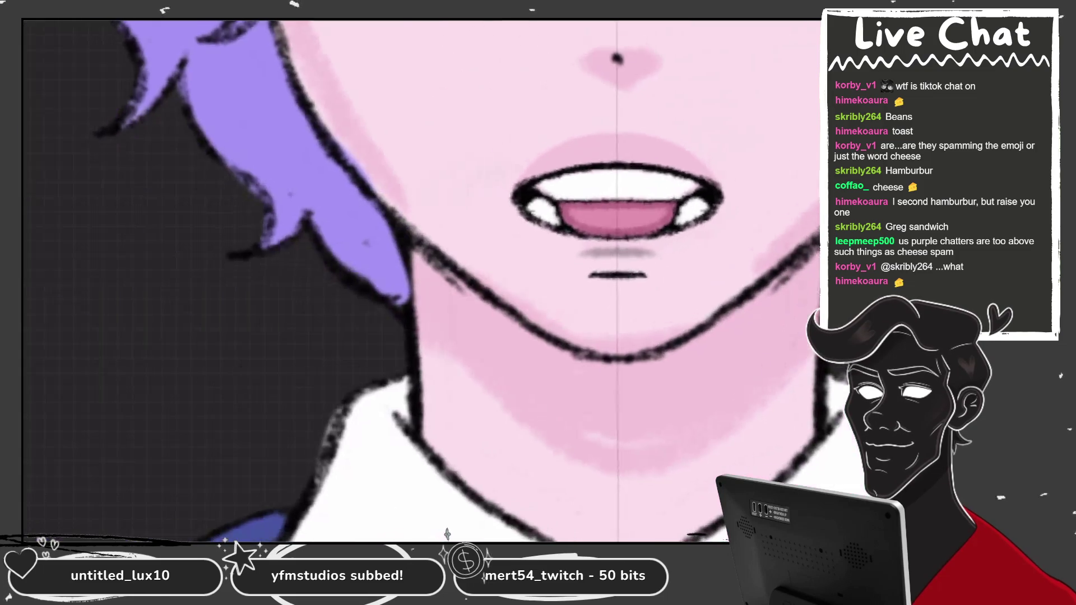
scroll(420, 280, "up", 4)
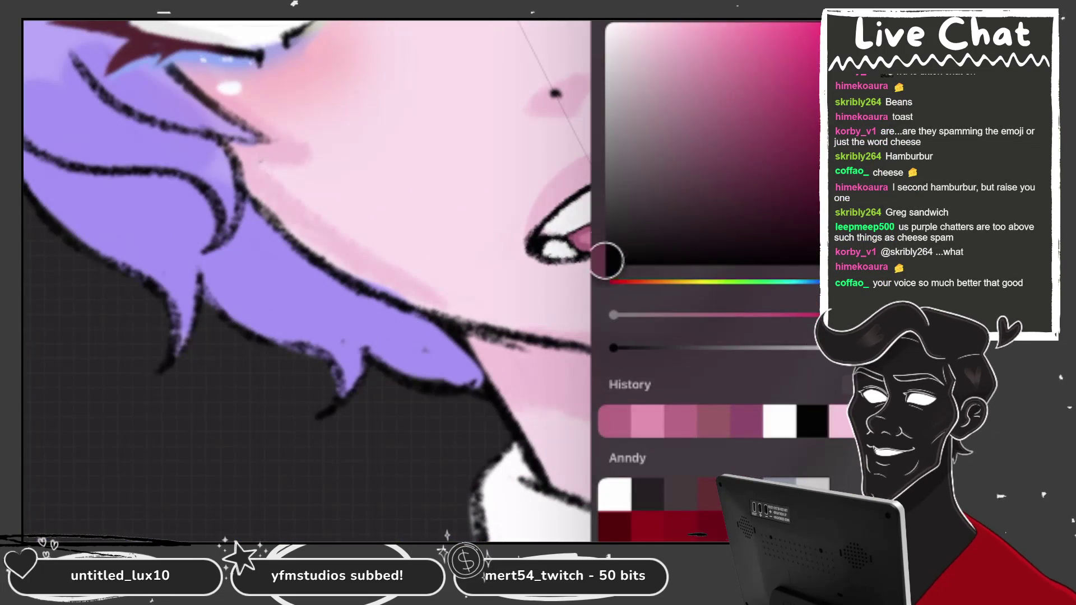
scroll(426, 280, "up", 3)
key("ctrl+z")
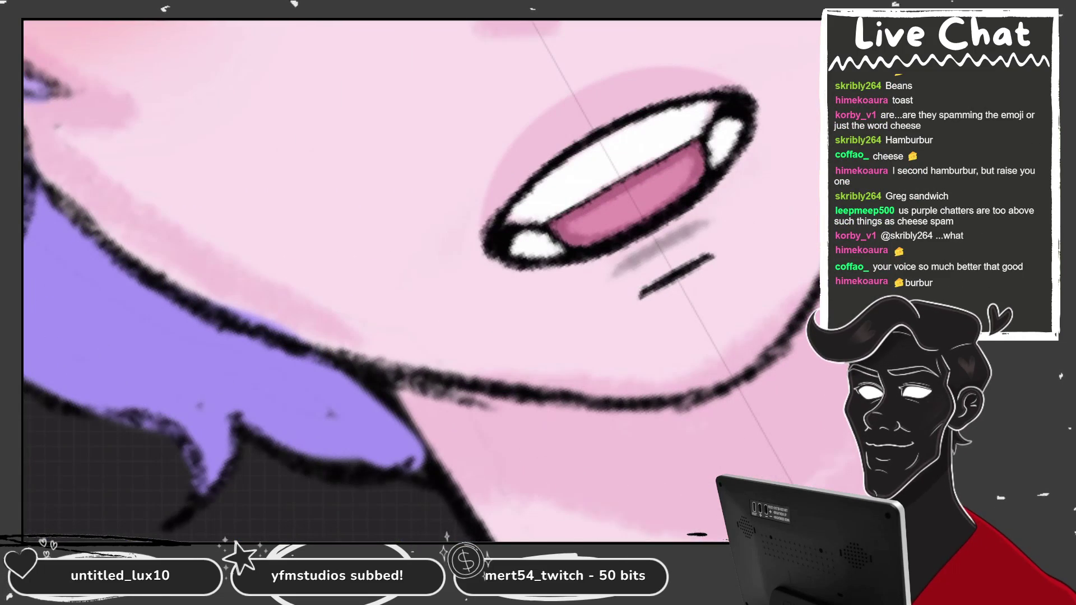
left_click_drag(561, 235, 717, 165)
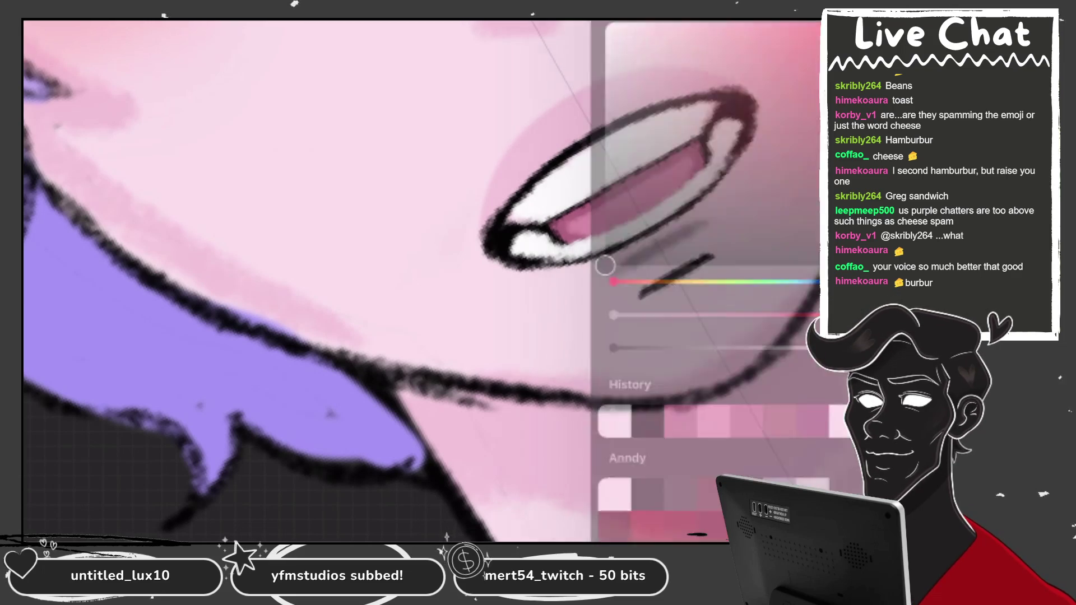
mouse_move(560, 238)
left_mouse_down()
mouse_move(672, 193)
mouse_move(722, 157)
left_mouse_up()
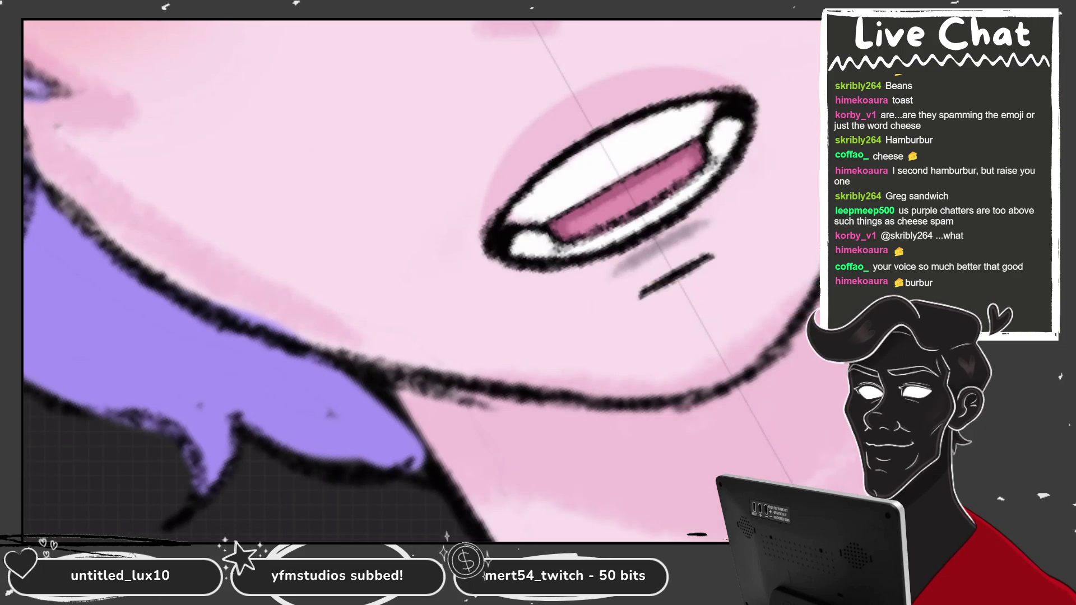
key("ctrl+0")
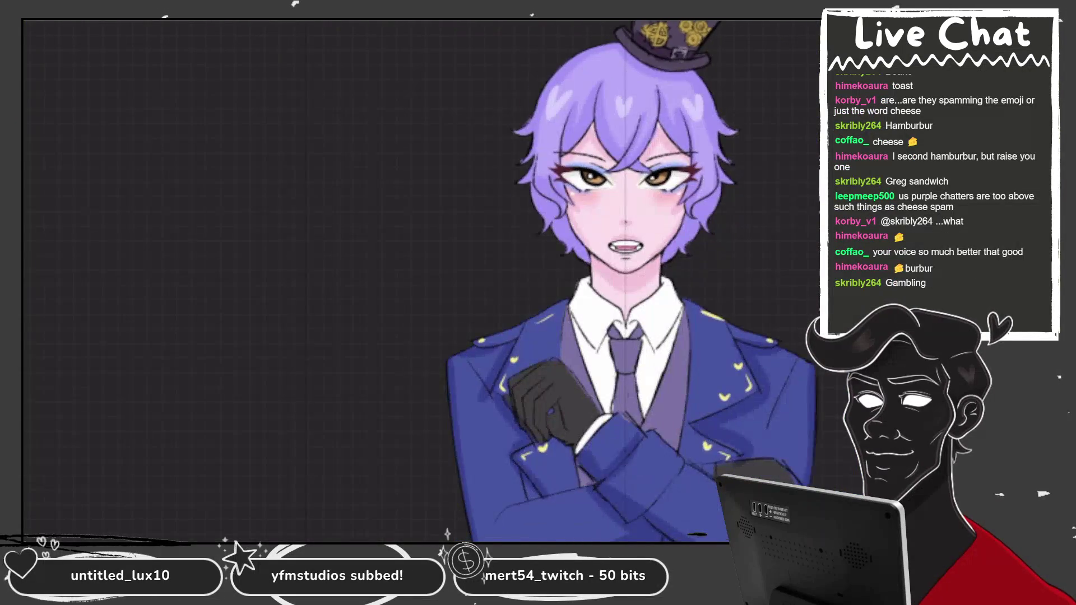
Step: Add a new Layer 6 above Layer 14 and choose the Inking > Technical Pen brush
key("l")
left_click_drag(757, 223, 644, 224)
left_click(835, 223)
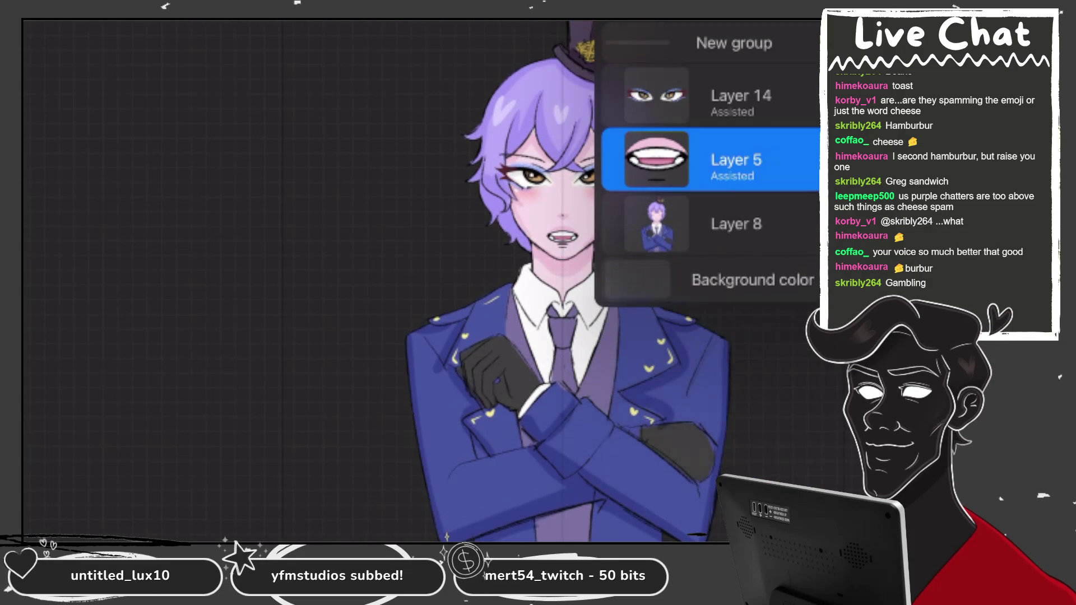
key("ctrl+z")
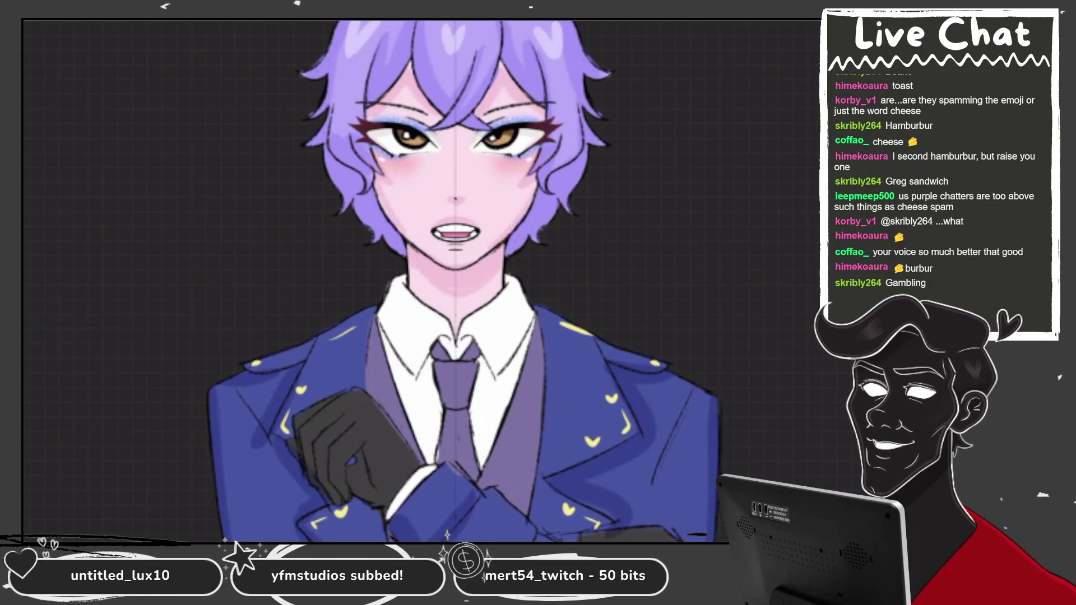
left_click(392, 386)
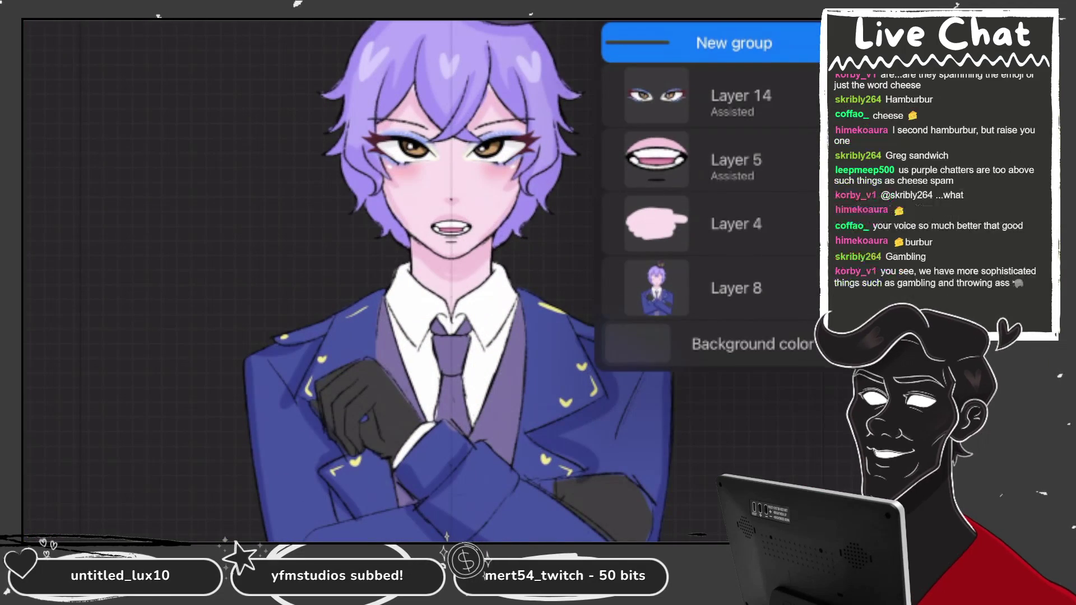
left_click(712, 96)
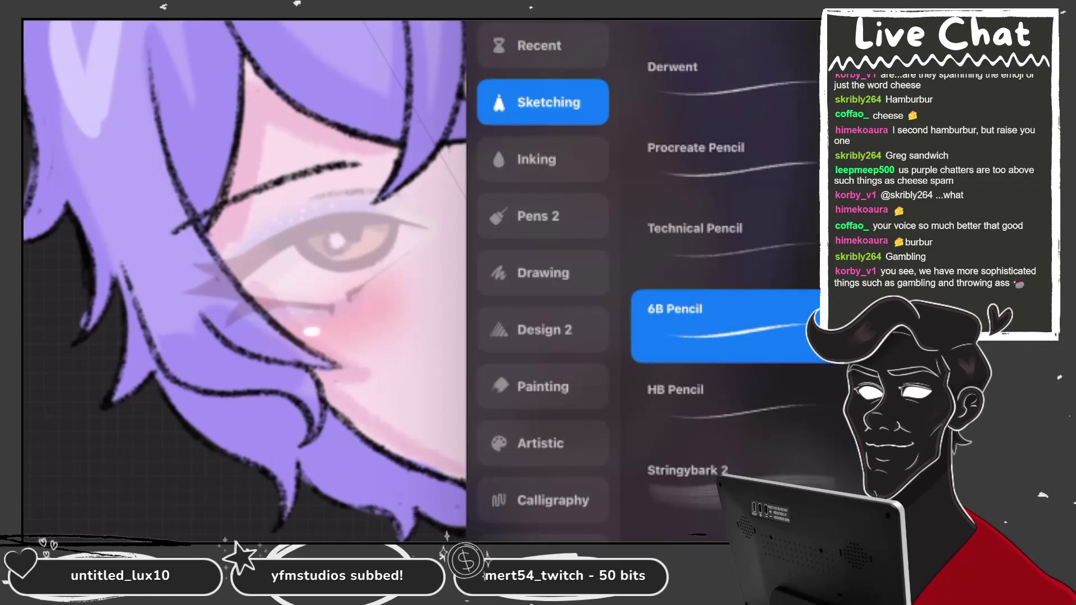
left_click(543, 159)
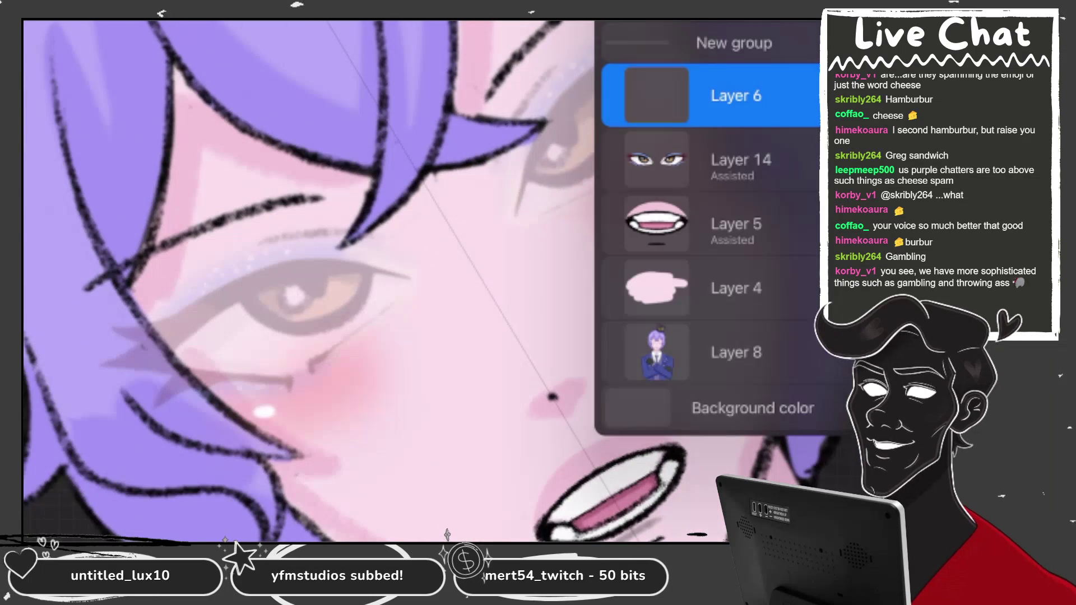
Step: Turn on Drawing Assist for Layer 6
left_click(736, 96)
left_click(524, 222)
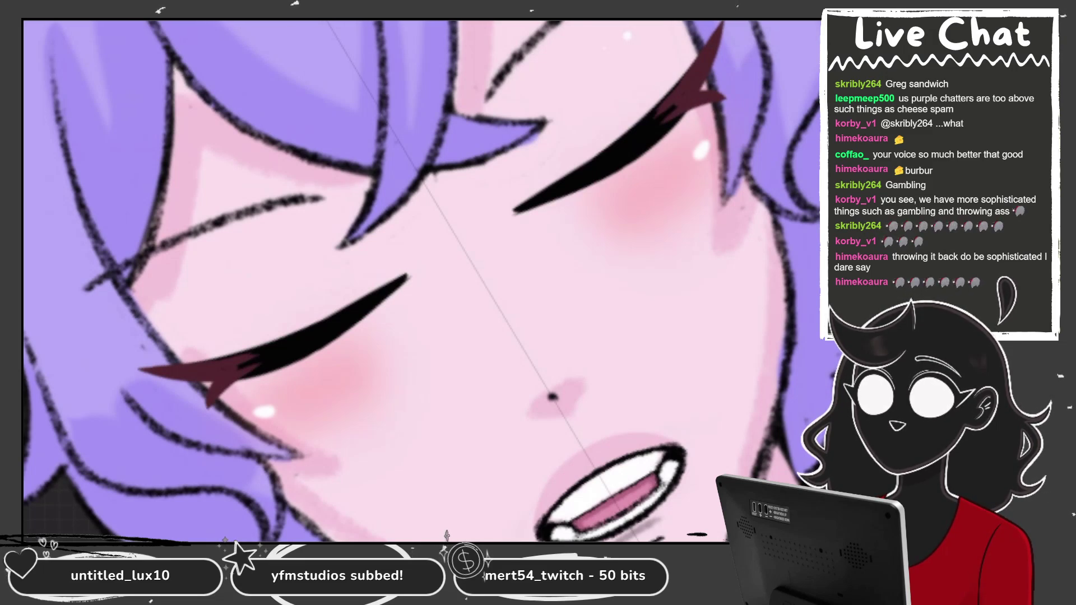
Step: Alpha-lock Layer 6's blink lashes and hide that layer
left_click(816, 26)
left_click(655, 96)
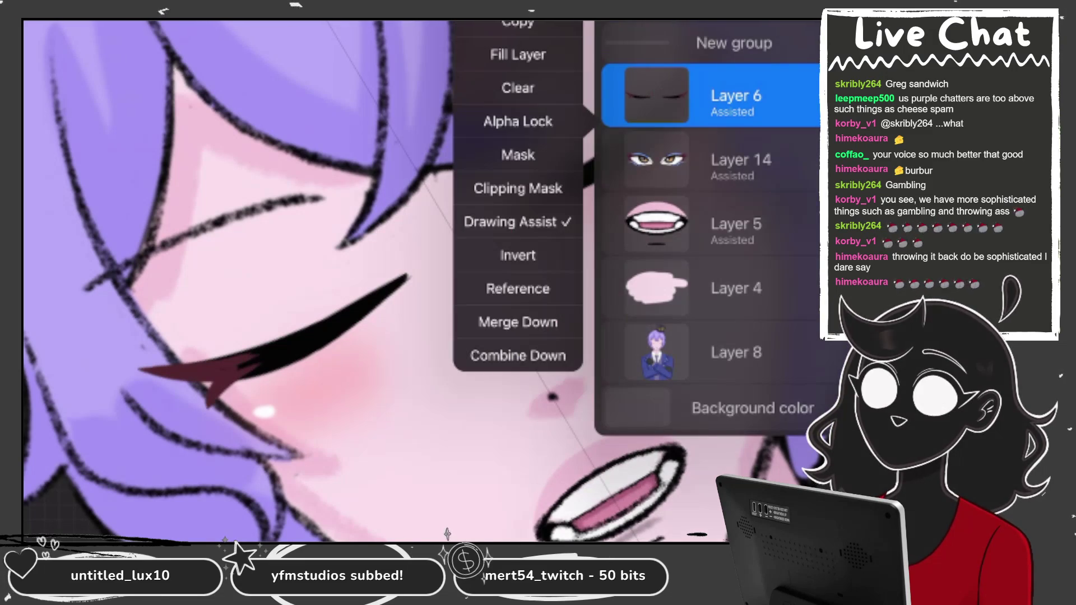
left_click(517, 121)
left_click(815, 25)
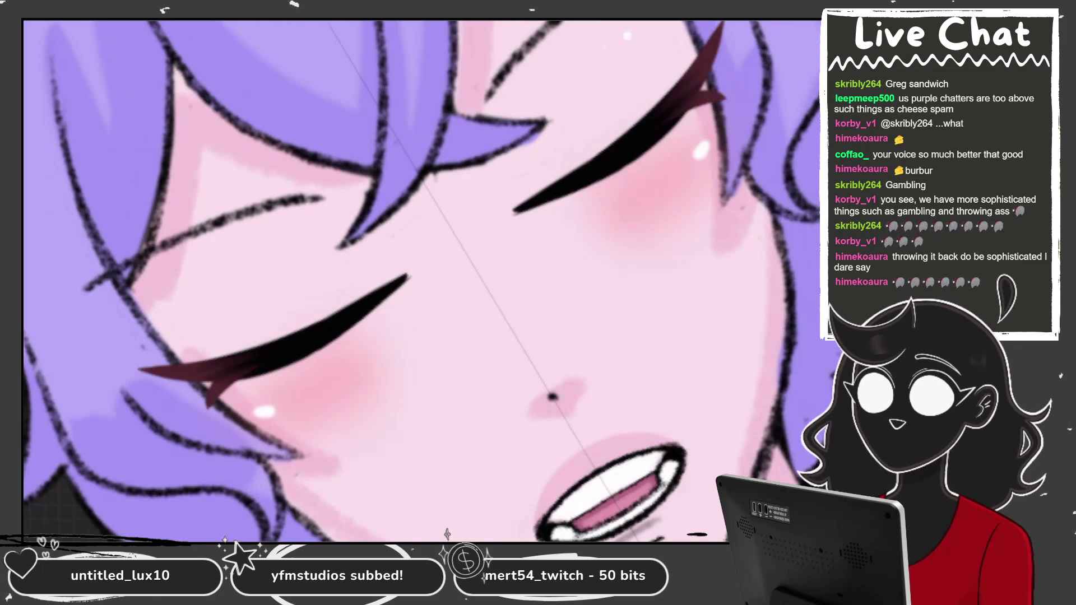
scroll(421, 281, "down", 5)
left_click(816, 26)
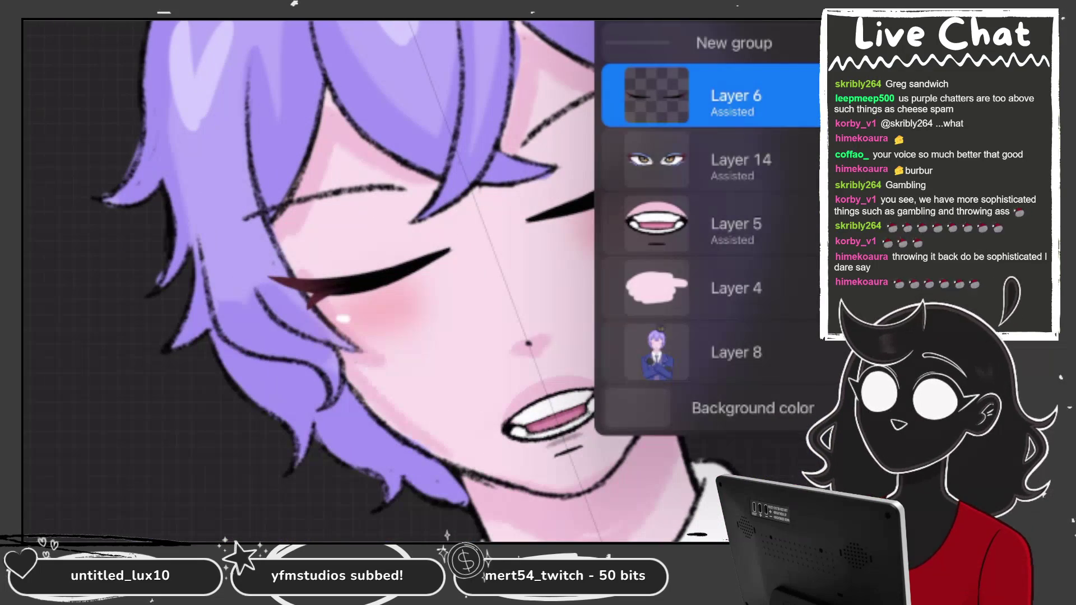
scroll(420, 281, "down", 3)
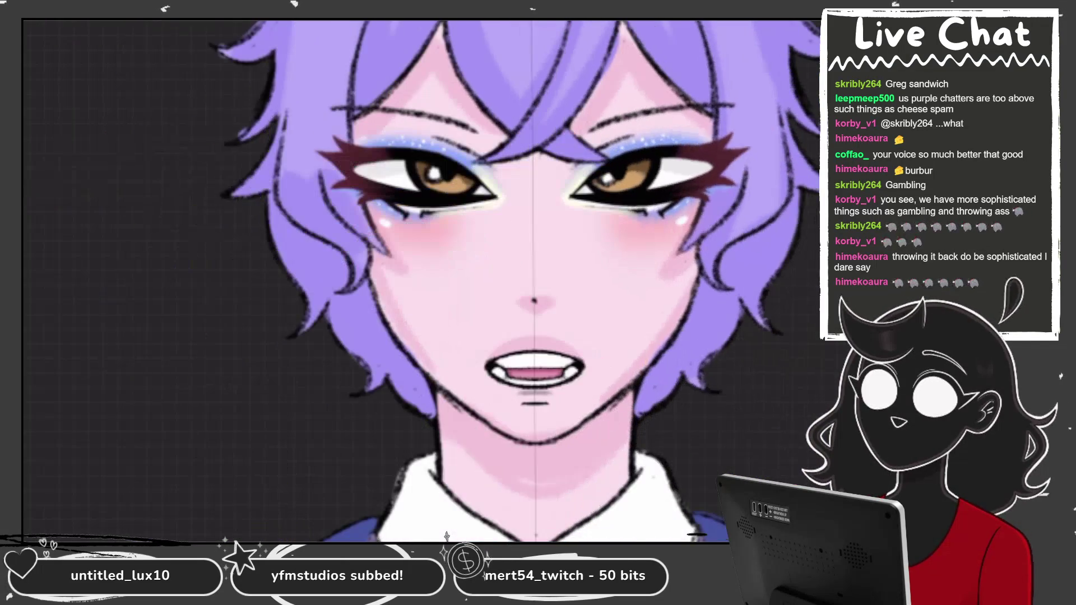
scroll(421, 280, "up", 3)
left_click(815, 25)
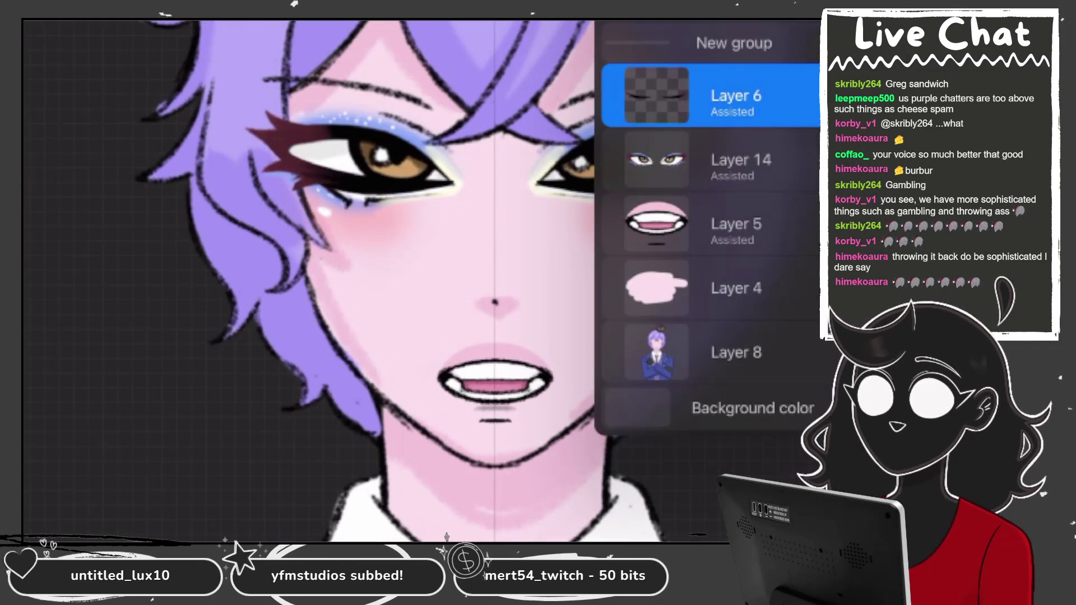
left_click(816, 25)
Step: Reopen the Talking artwork from the Gallery and select the open-eye Layer 14
left_click(45, 26)
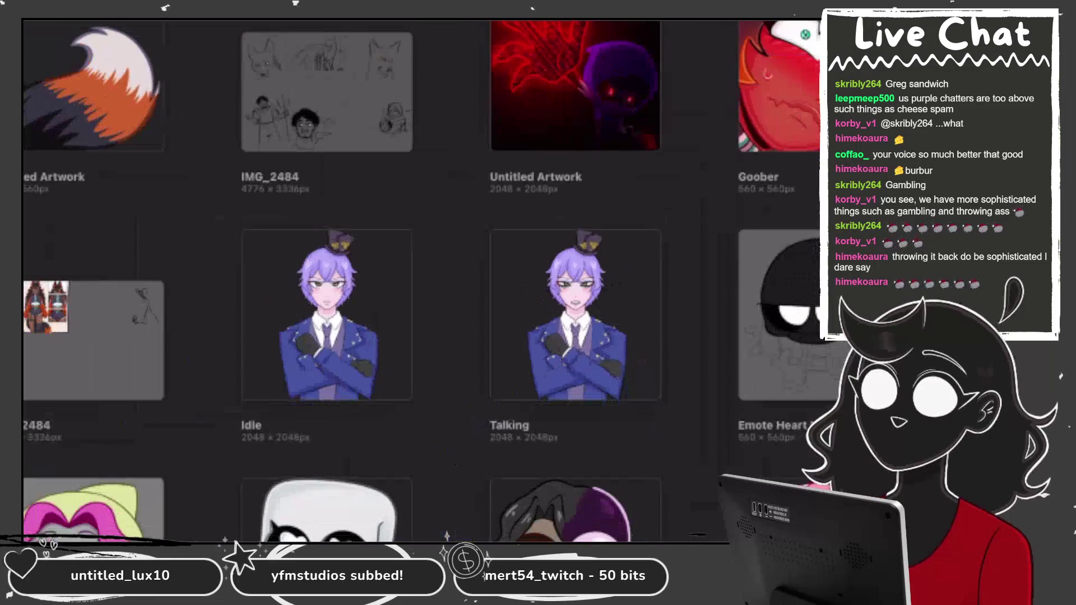
left_click(575, 315)
left_click(815, 25)
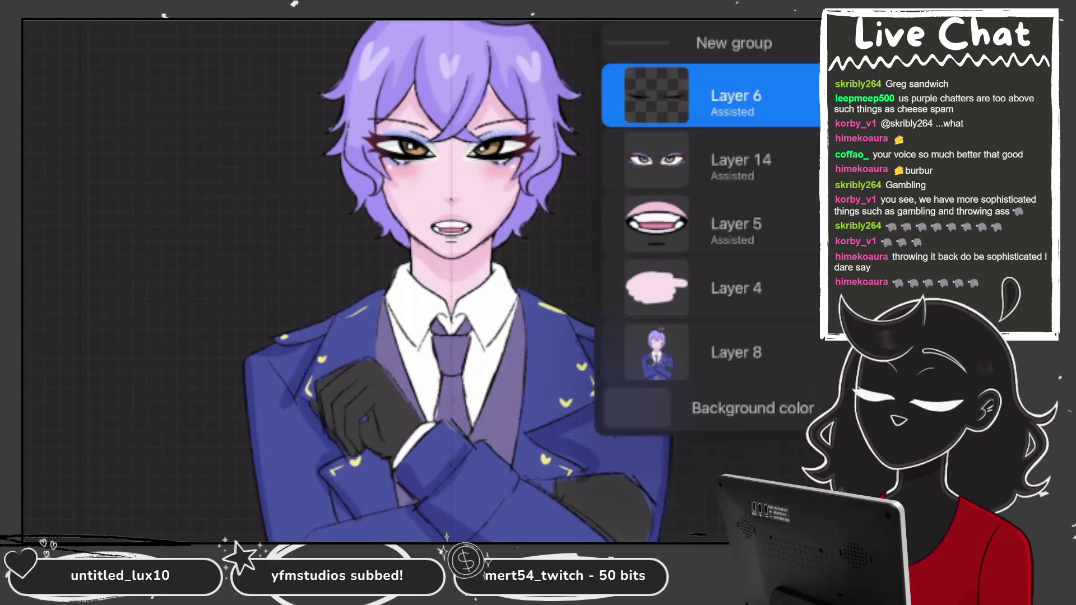
left_click(815, 26)
scroll(448, 168, "up", 5)
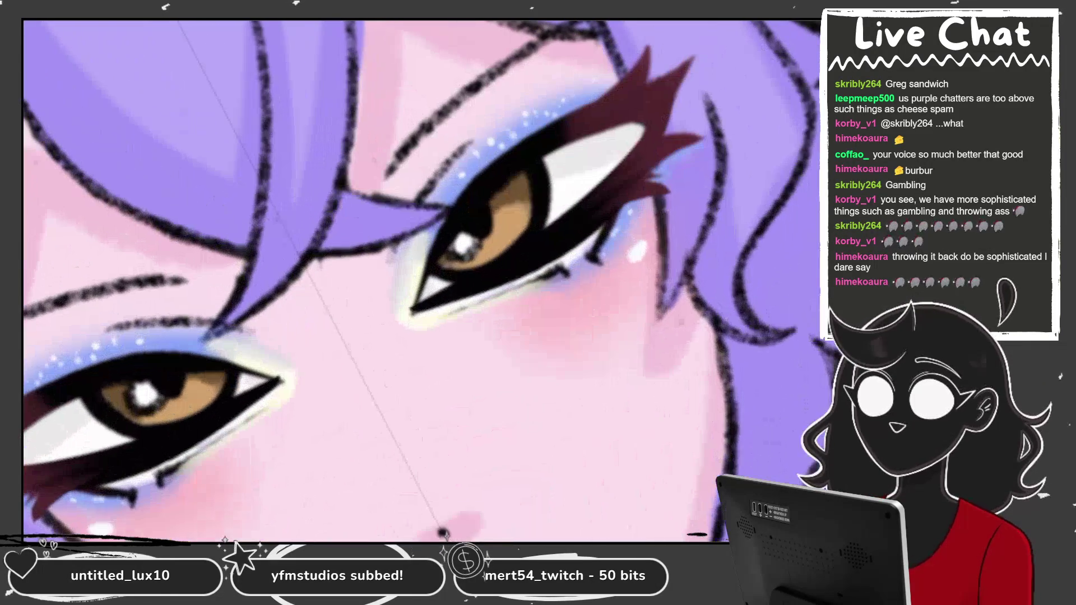
left_click(815, 25)
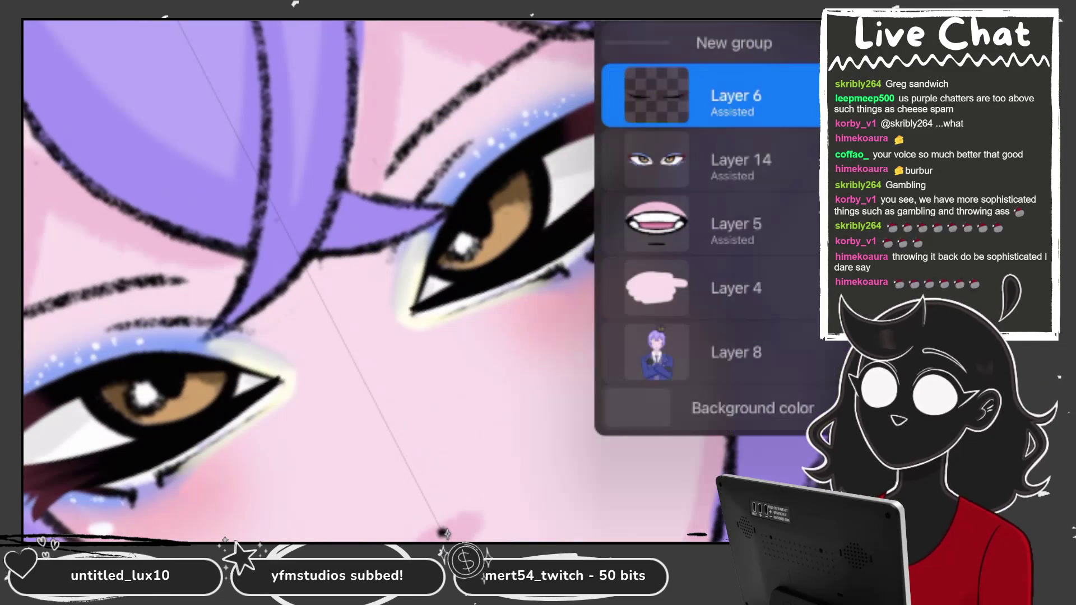
left_click(734, 162)
Step: Add a new layer above the open eyes to hold the closed eyelids
left_click(807, 34)
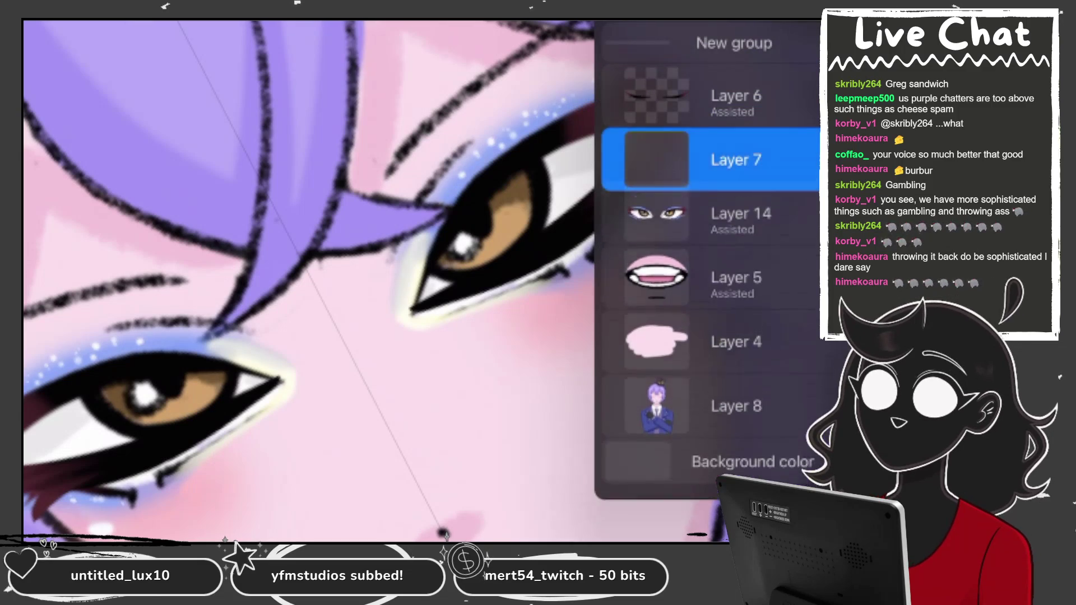
left_click(815, 25)
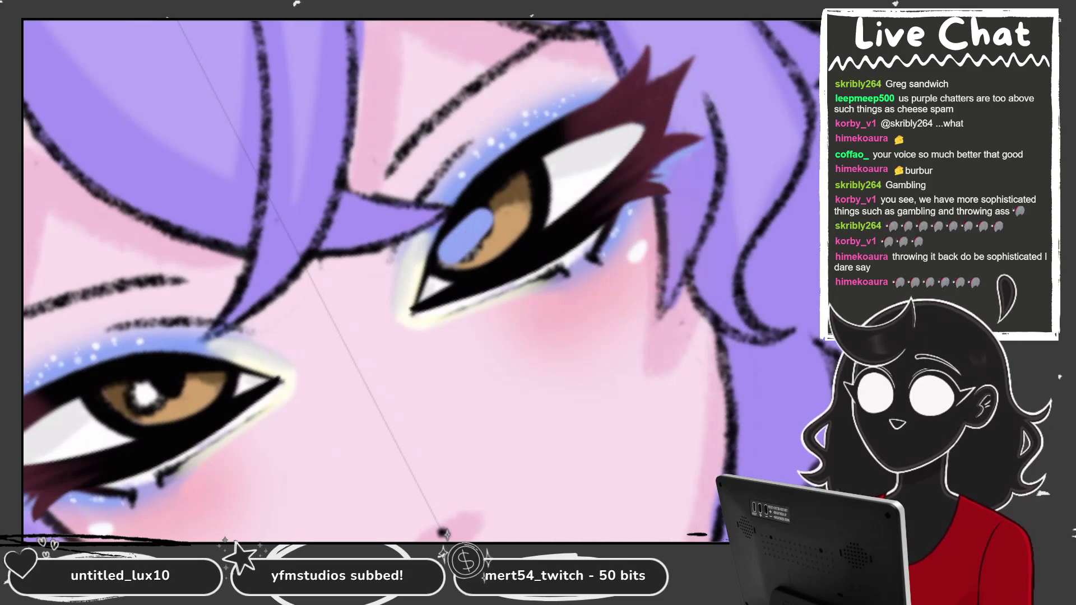
left_click(807, 26)
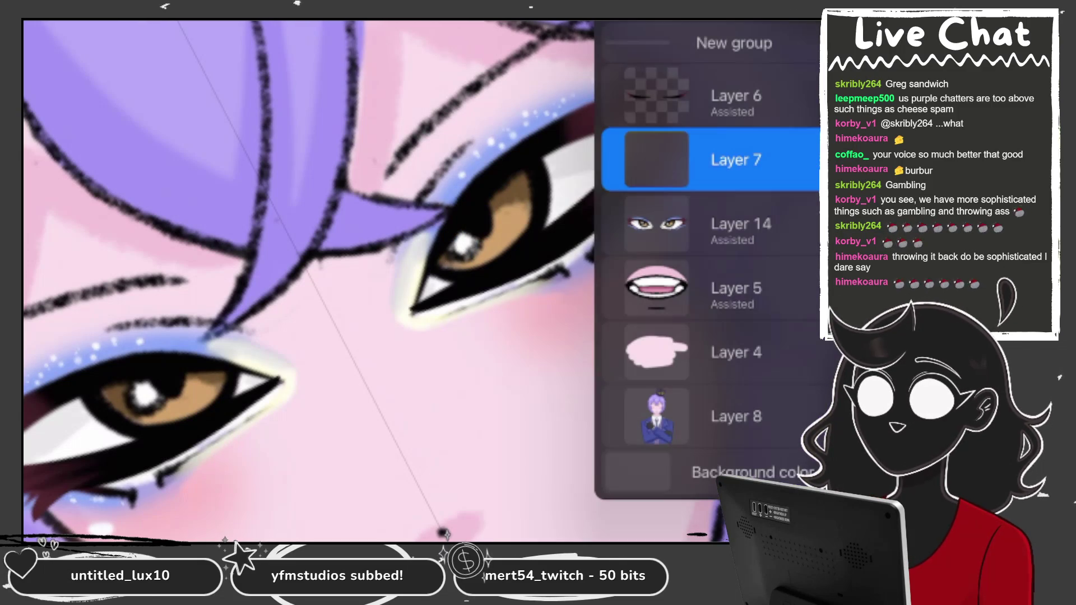
left_click(712, 160)
left_click(336, 280)
Step: Paint blue eyelids over both eyes with symmetry, including a lower-lid stroke
left_click_drag(436, 221, 460, 261)
left_click_drag(199, 347, 204, 381)
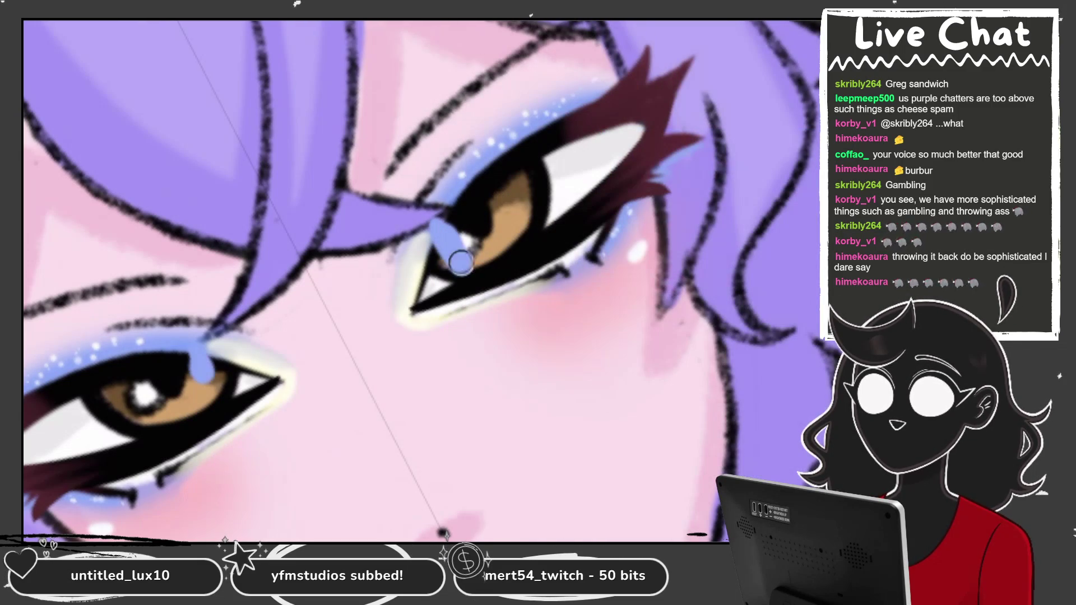
left_click_drag(461, 262, 622, 148)
mouse_move(443, 219)
left_mouse_down()
mouse_move(616, 106)
mouse_move(655, 123)
mouse_move(504, 168)
mouse_move(466, 232)
mouse_move(617, 143)
left_mouse_up()
left_click_drag(617, 216, 532, 275)
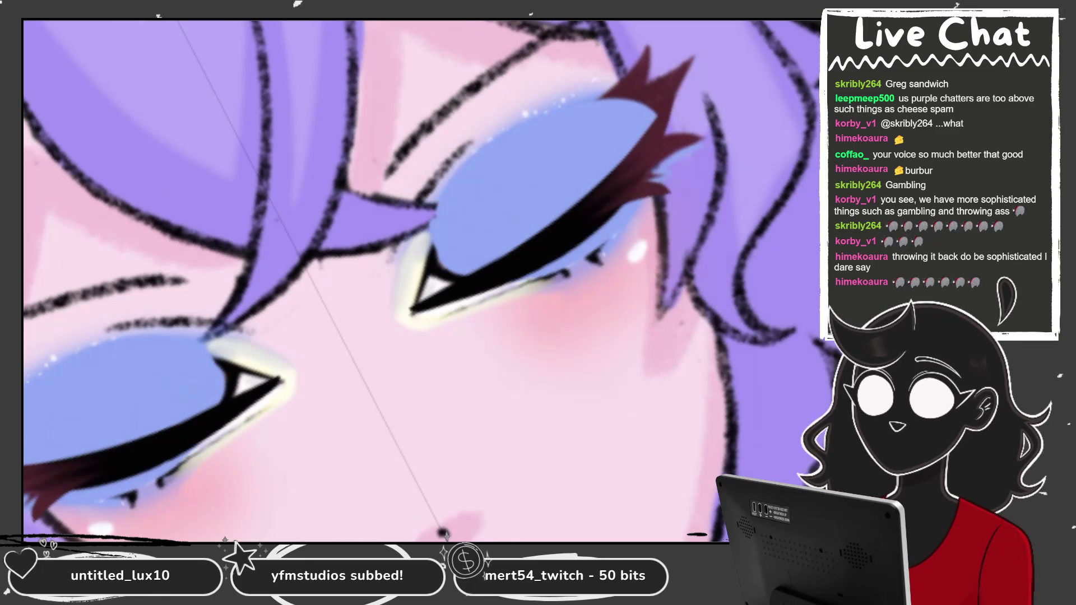
Step: Eyedrop the cream from the eye and paint highlights along the lash lines
left_click(409, 253)
mouse_move(417, 283)
left_mouse_down()
mouse_move(429, 252)
mouse_move(505, 303)
mouse_move(560, 275)
left_mouse_up()
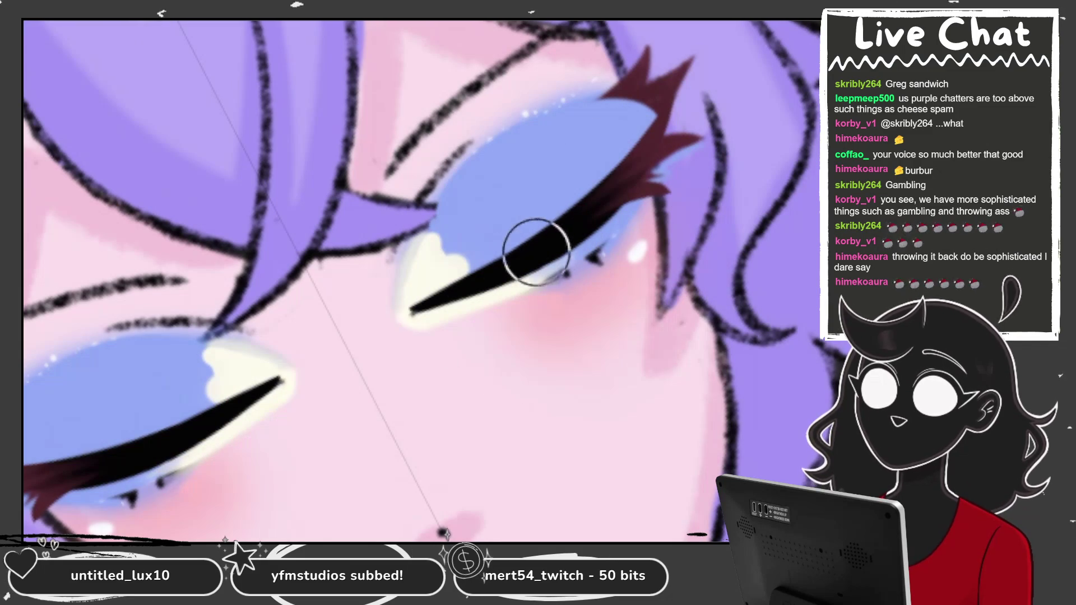
left_click_drag(473, 224, 432, 283)
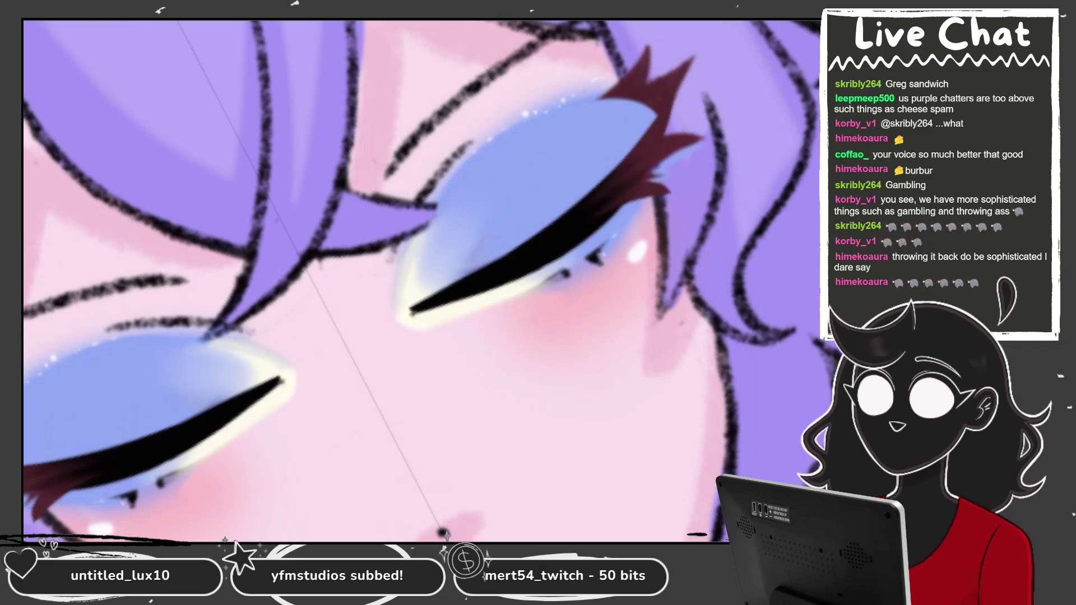
Step: Switch to white and dab sparkle dots onto the eyelids
left_click(809, 27)
left_click(809, 27)
left_click(809, 26)
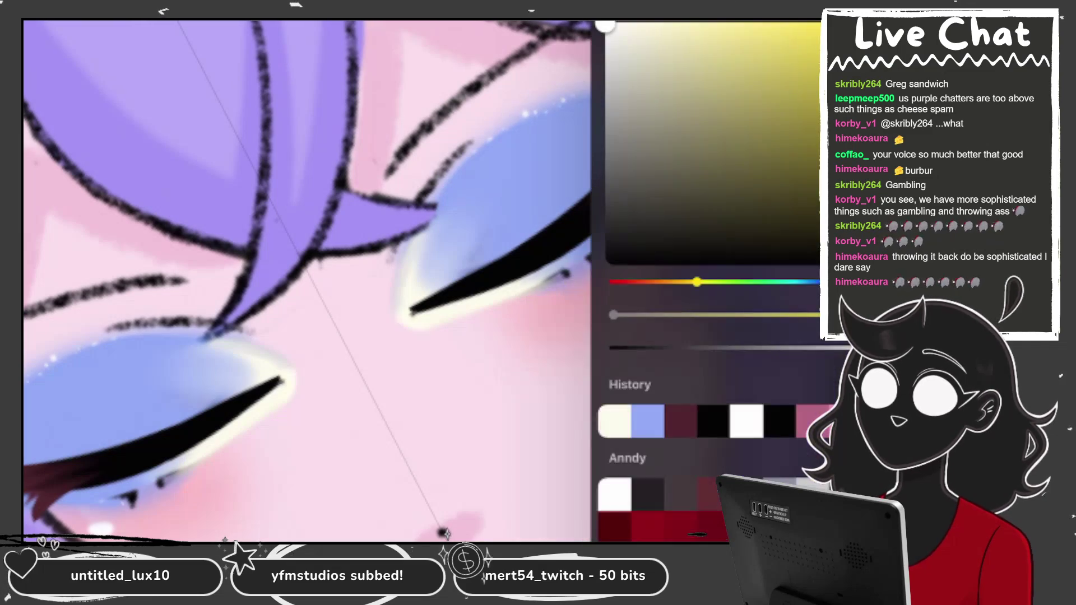
left_click(809, 26)
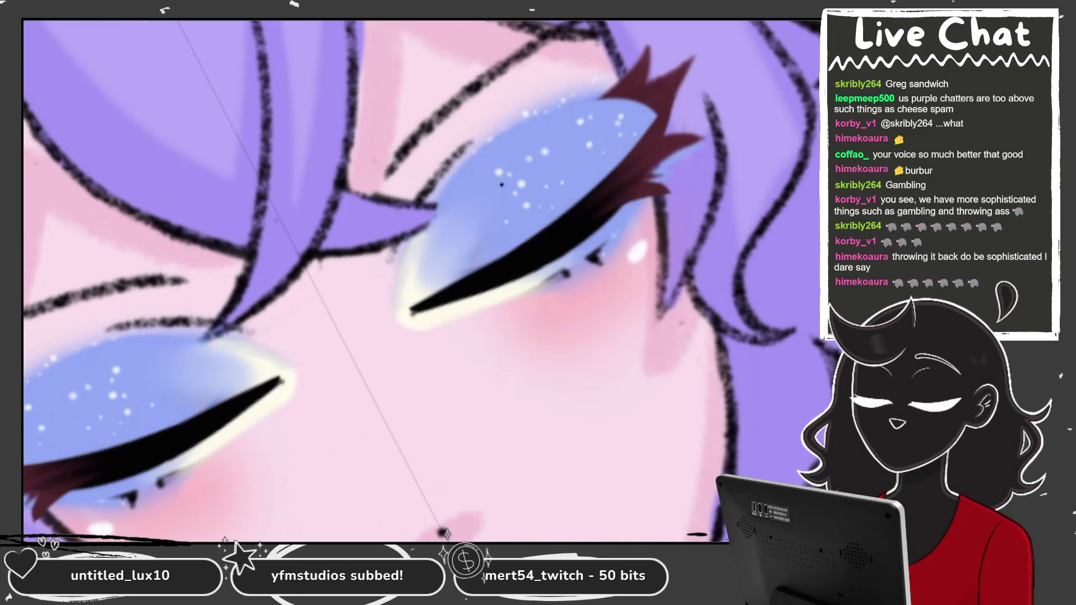
left_click(502, 183)
left_click(474, 188)
Step: Reset the view to the whole upper body and duplicate the current frame
scroll(421, 280, "down", 5)
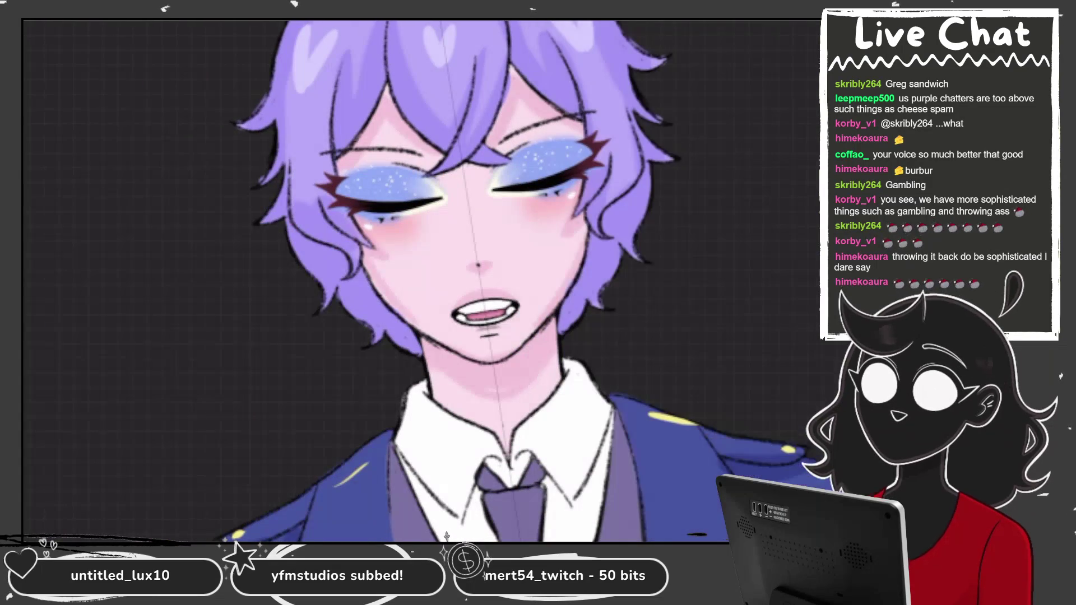
scroll(420, 280, "up", 5)
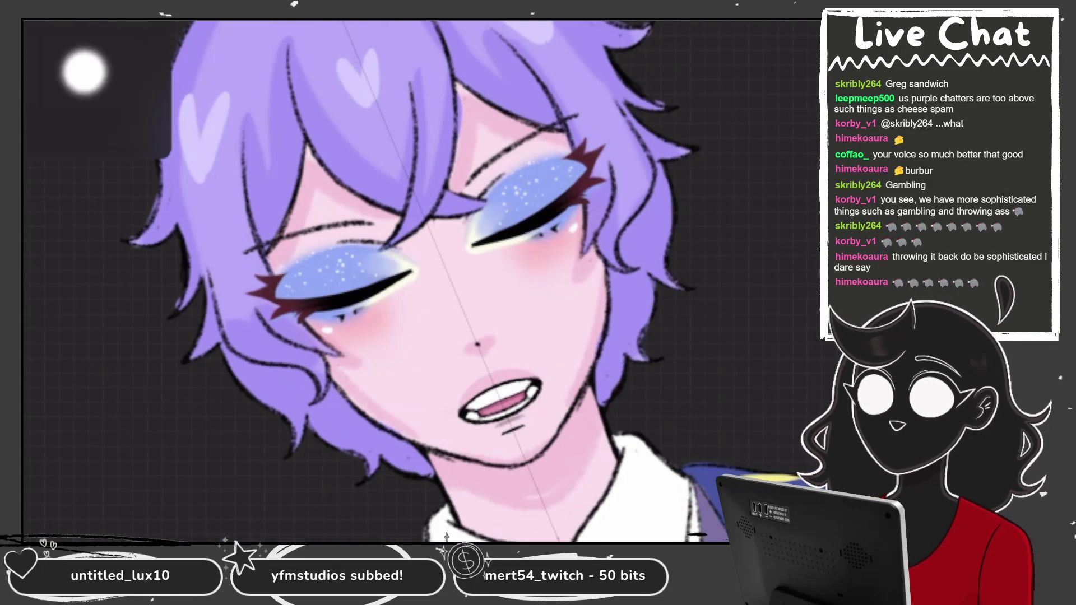
left_click_drag(84, 73, 102, 79)
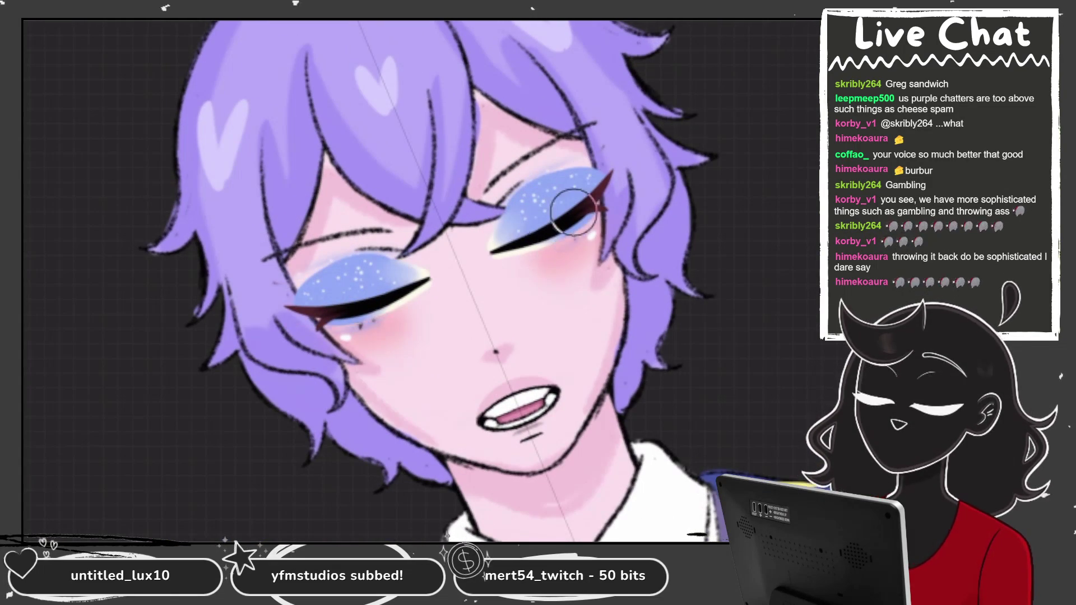
key("ctrl+0")
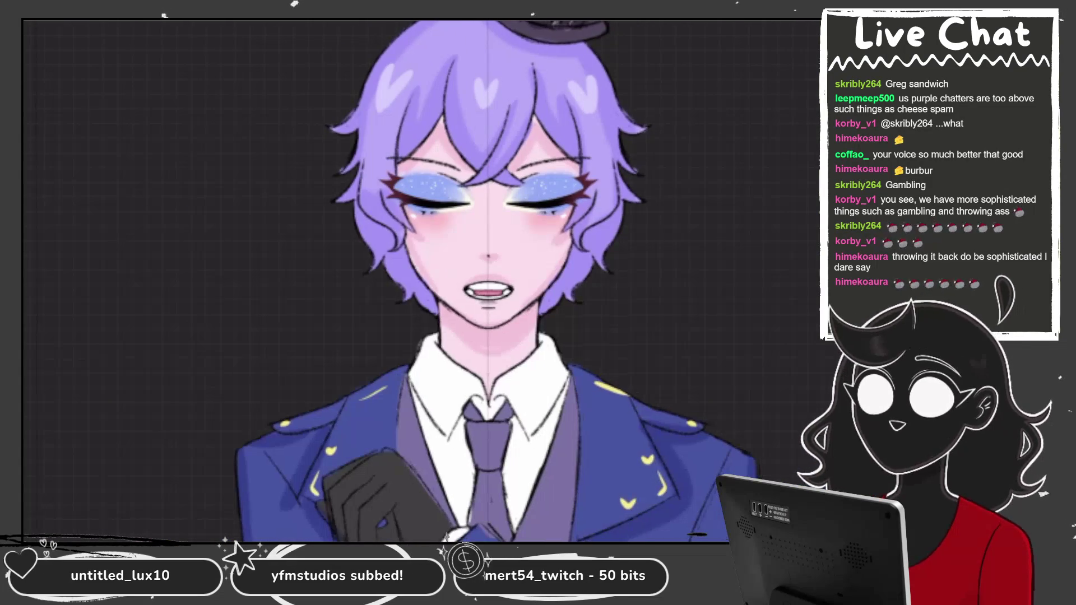
left_click(463, 557)
left_click(420, 386)
Step: Drag Layer 14 out of the top New group in the layer list
scroll(420, 281, "up", 3)
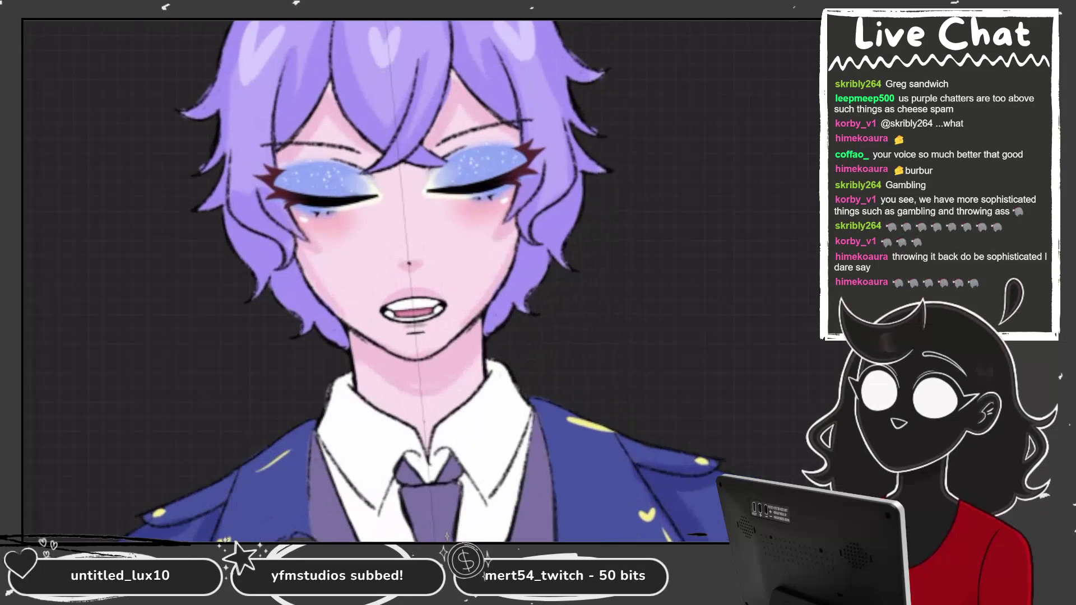
key("l")
mouse_move(728, 225)
left_mouse_down()
mouse_move(700, 224)
mouse_move(701, 493)
left_mouse_up()
key("l")
scroll(421, 281, "up", 3)
scroll(420, 280, "up", 2)
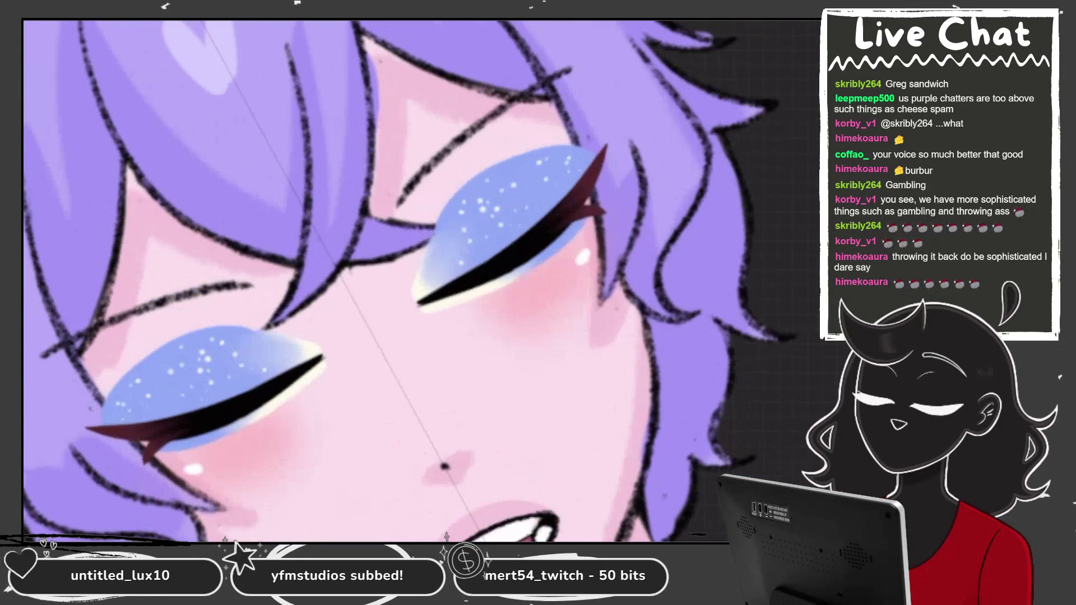
scroll(420, 280, "up", 3)
Step: Select Layer 6, then the closed-eyelid Layer 7, and close the layer list
key("l")
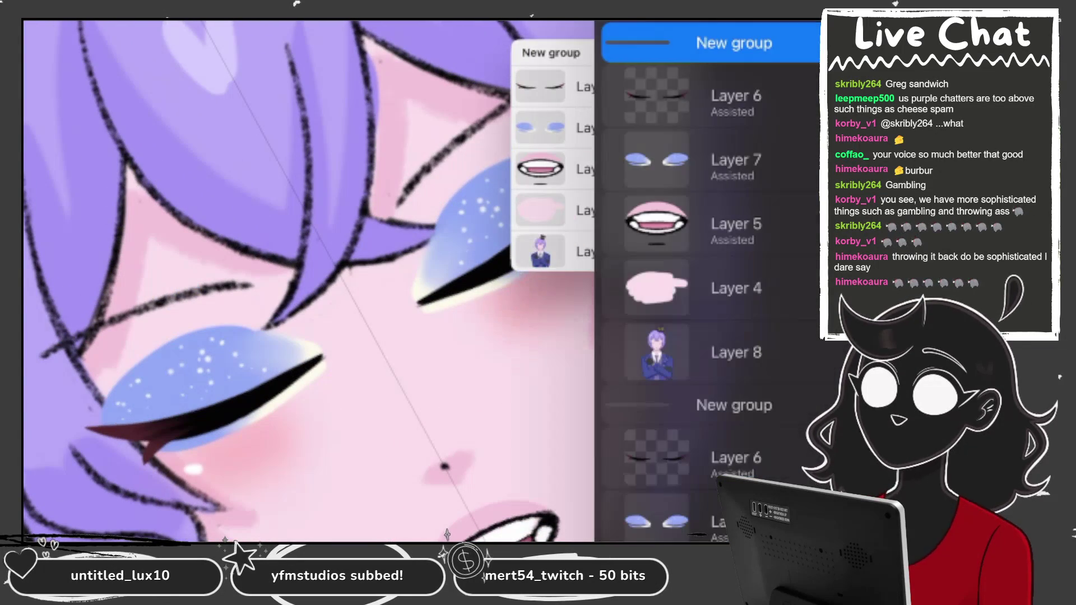
left_click(723, 161)
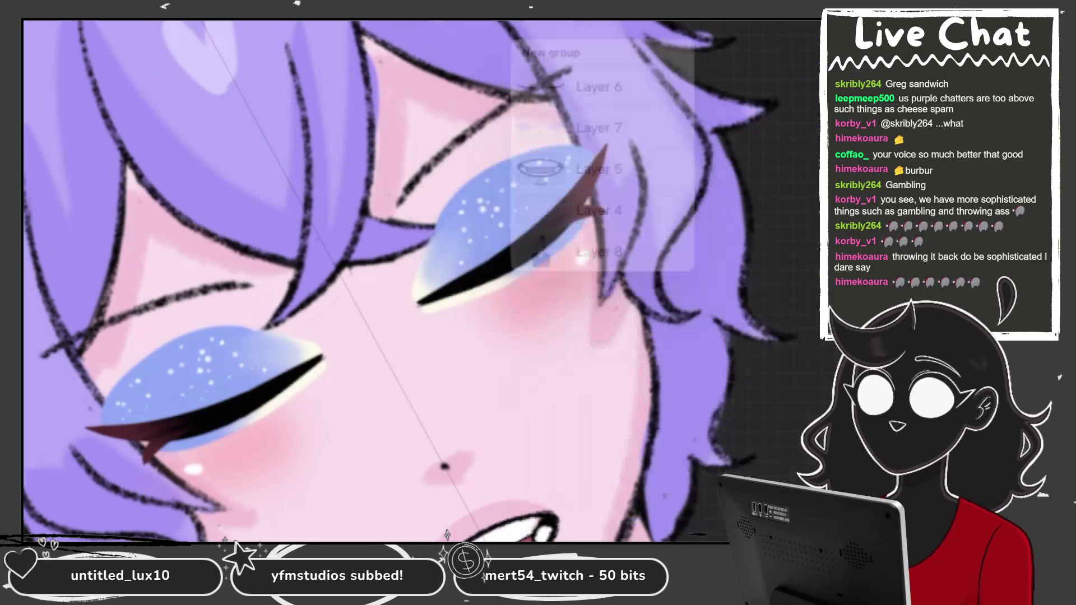
scroll(392, 280, "up", 2)
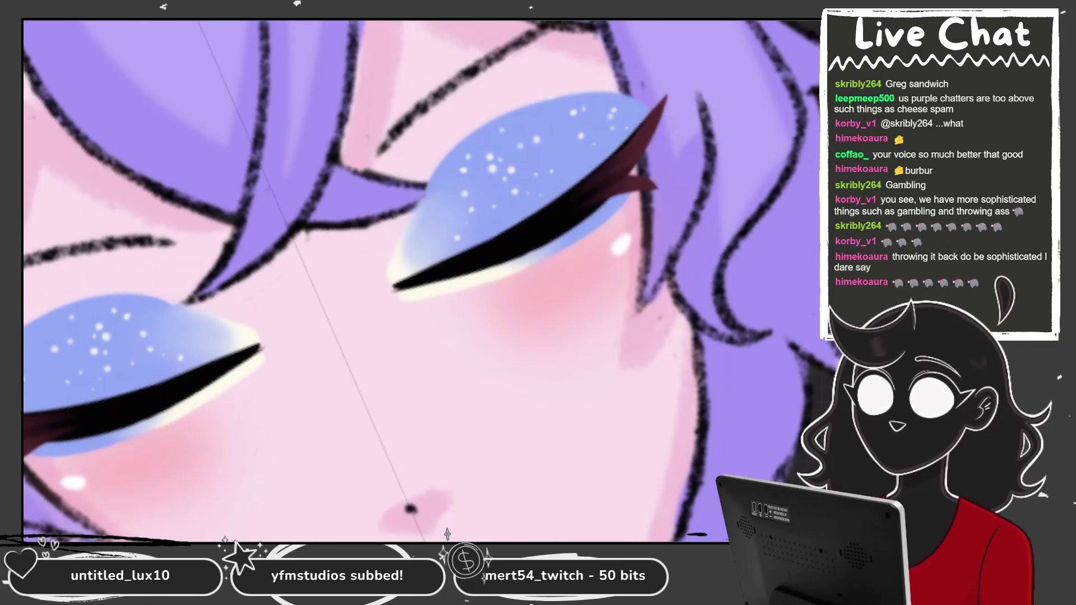
left_click(729, 156)
scroll(710, 303, "down", 2)
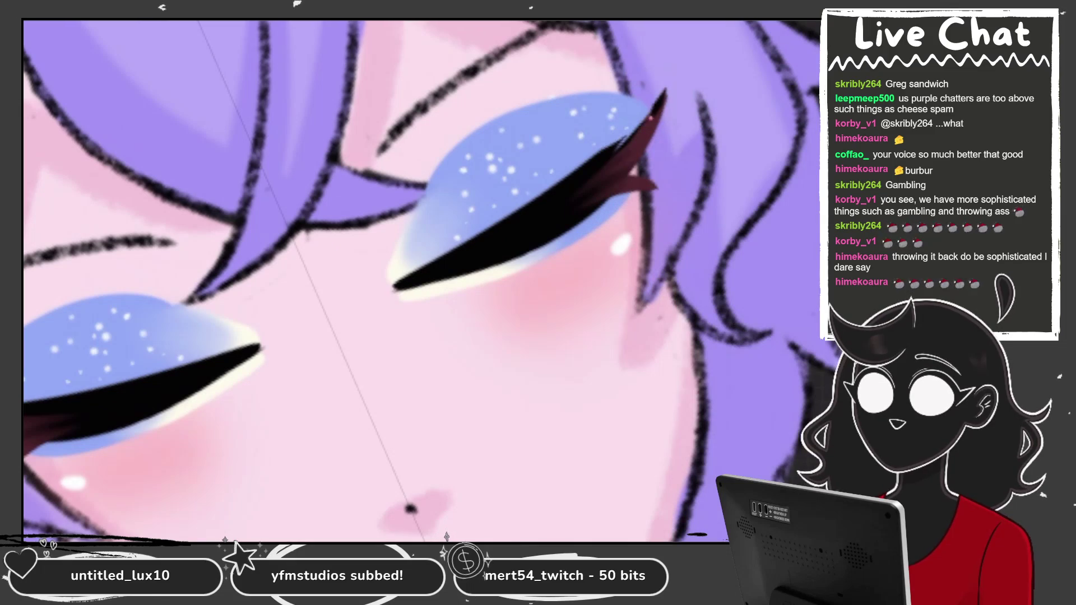
scroll(650, 119, "up", 2)
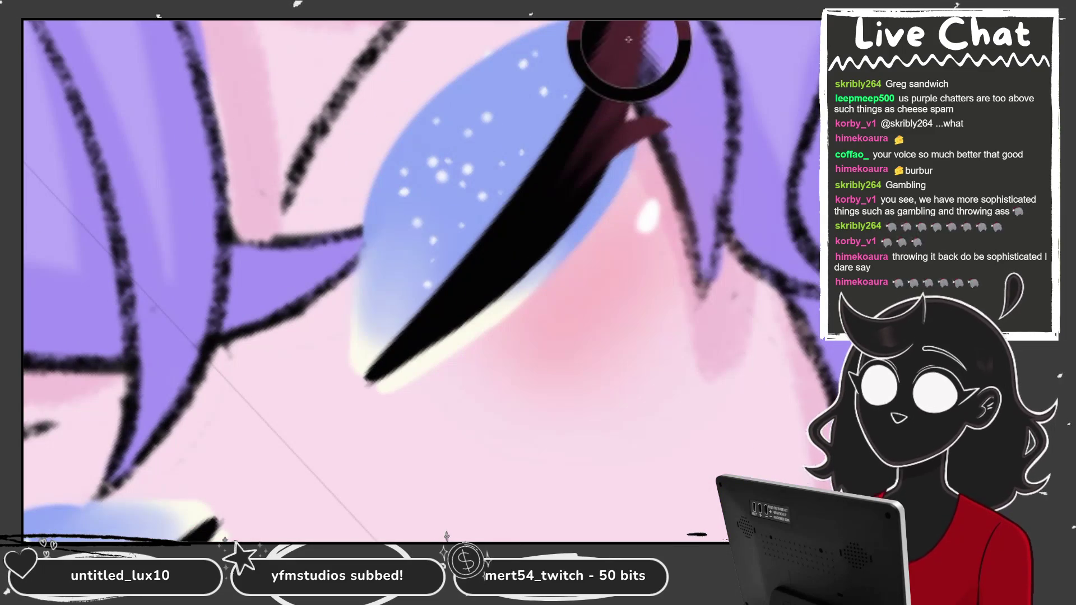
Step: Rotate the canvas to steepen the lash line and rework the red outer-corner lash flicks
left_click_drag(629, 39, 594, 78)
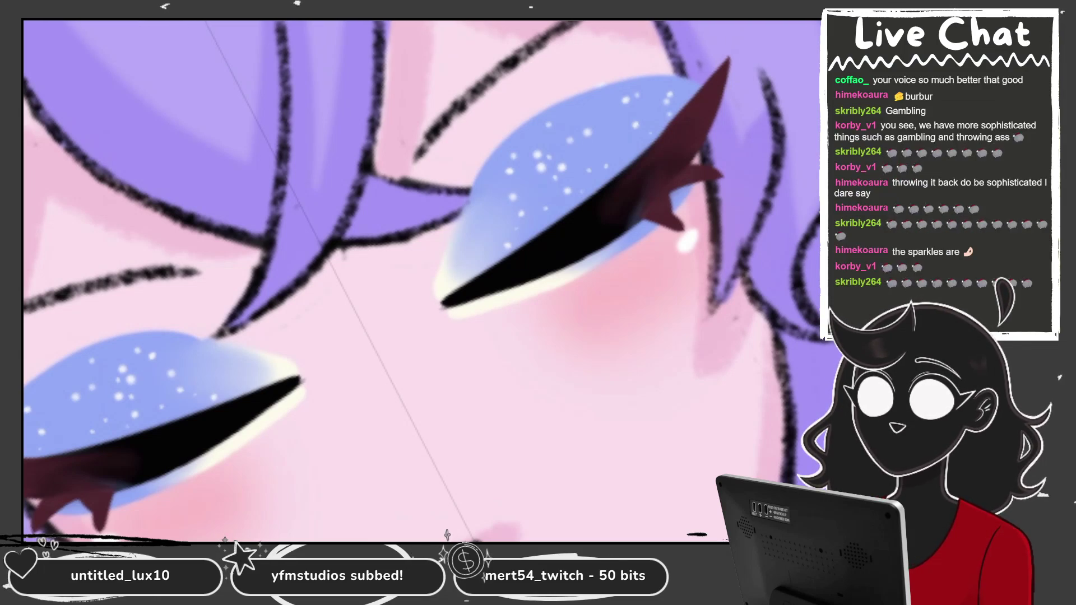
scroll(420, 280, "down", 3)
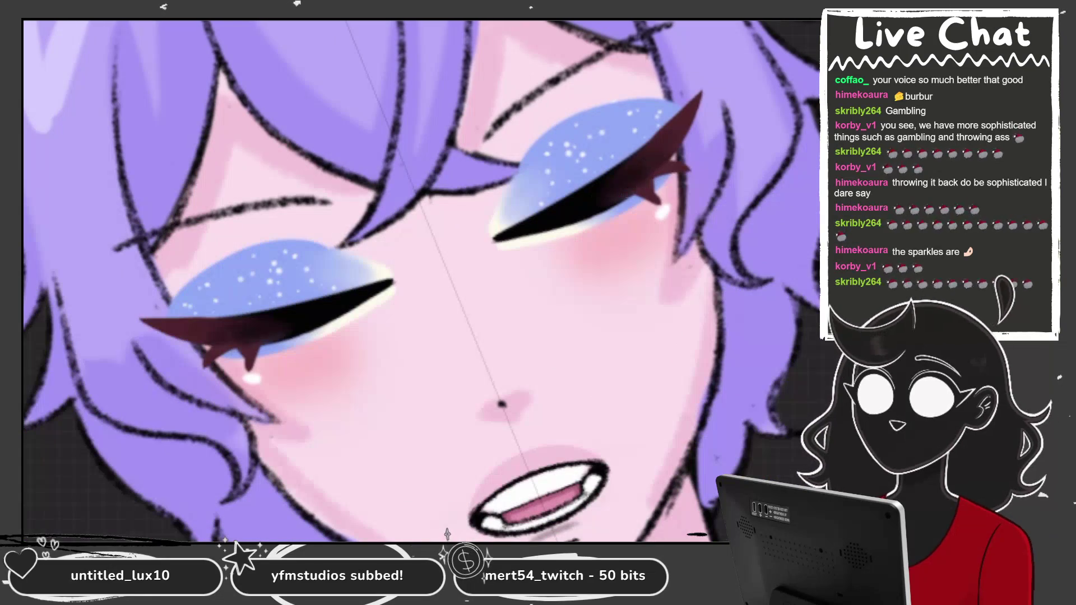
scroll(650, 169, "down", 3)
scroll(420, 280, "down", 3)
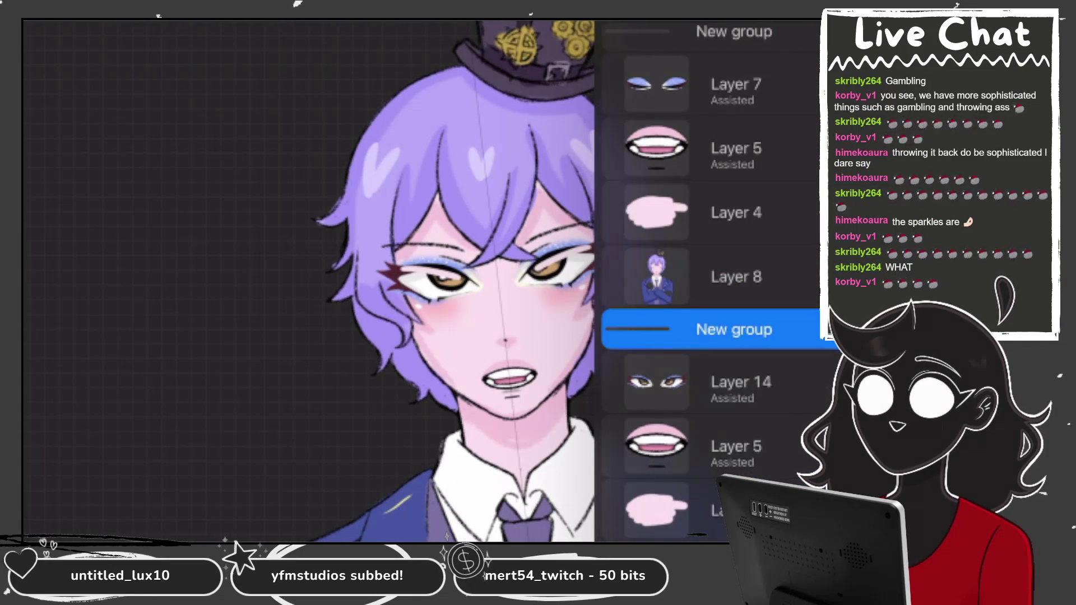
Step: Select Layer 14 and the second New group, then collapse that group
left_click(729, 384)
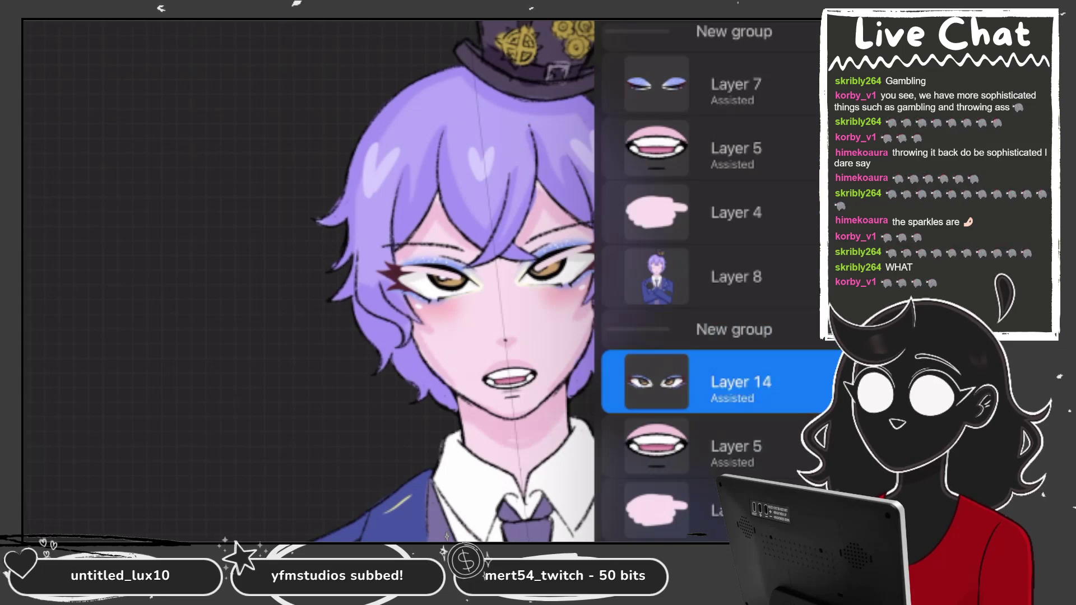
left_click(734, 329)
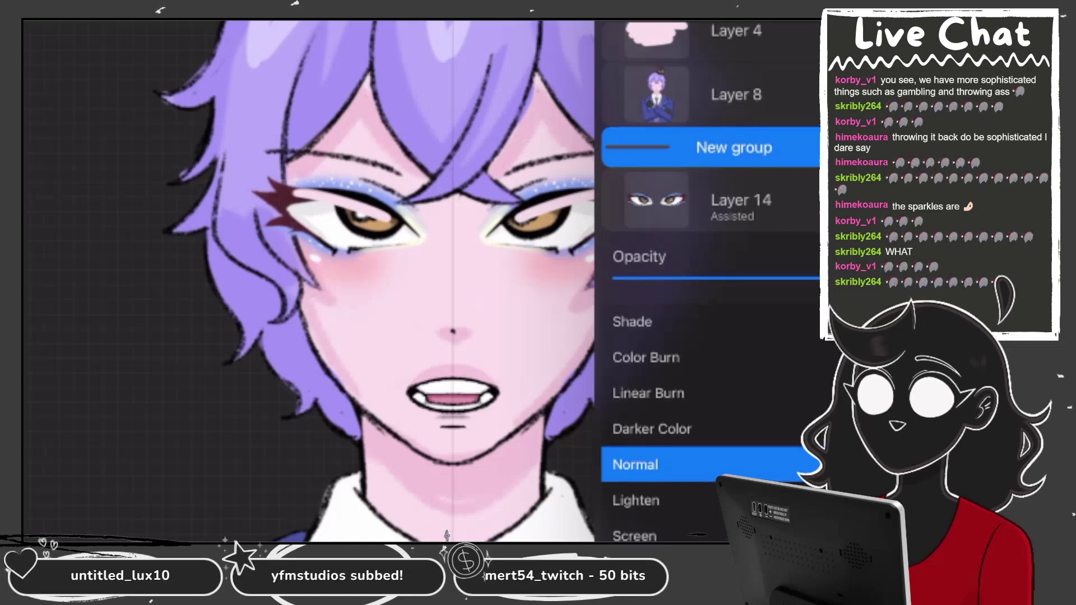
left_click(734, 367)
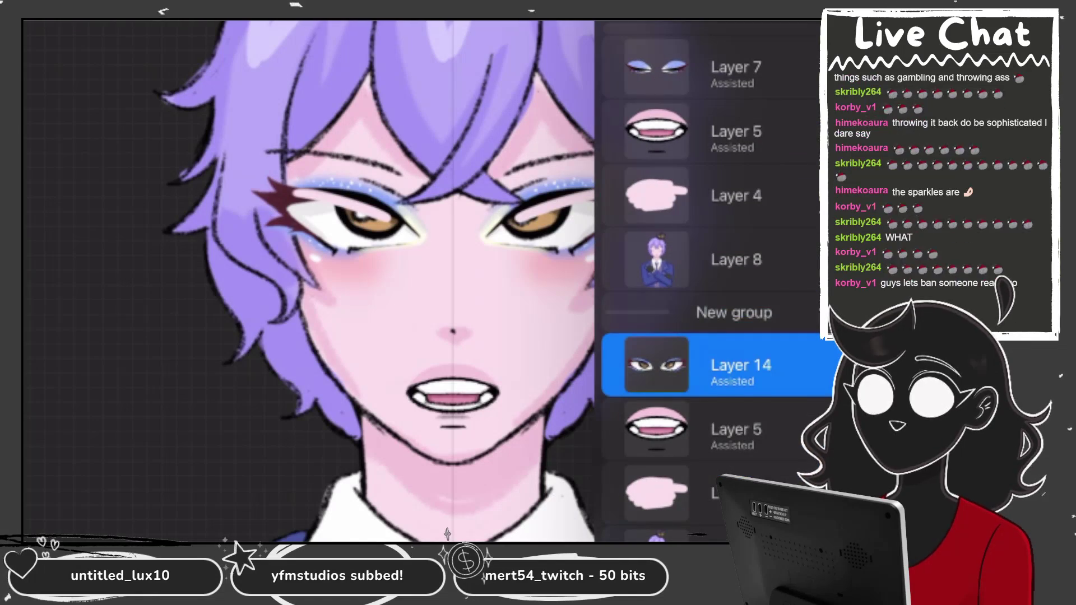
left_click(734, 312)
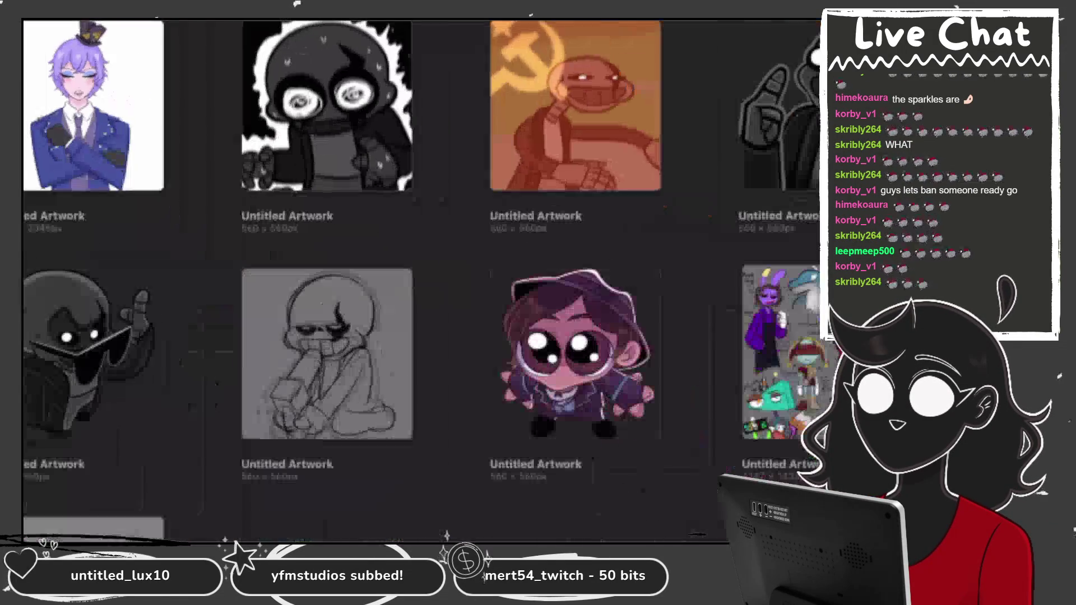
Step: Move the purple-haired sprite in the gallery and hide Idle's closed-eyelid layer
mouse_move(482, 278)
left_mouse_down()
mouse_move(667, 234)
mouse_move(694, 101)
mouse_move(575, 68)
left_mouse_up()
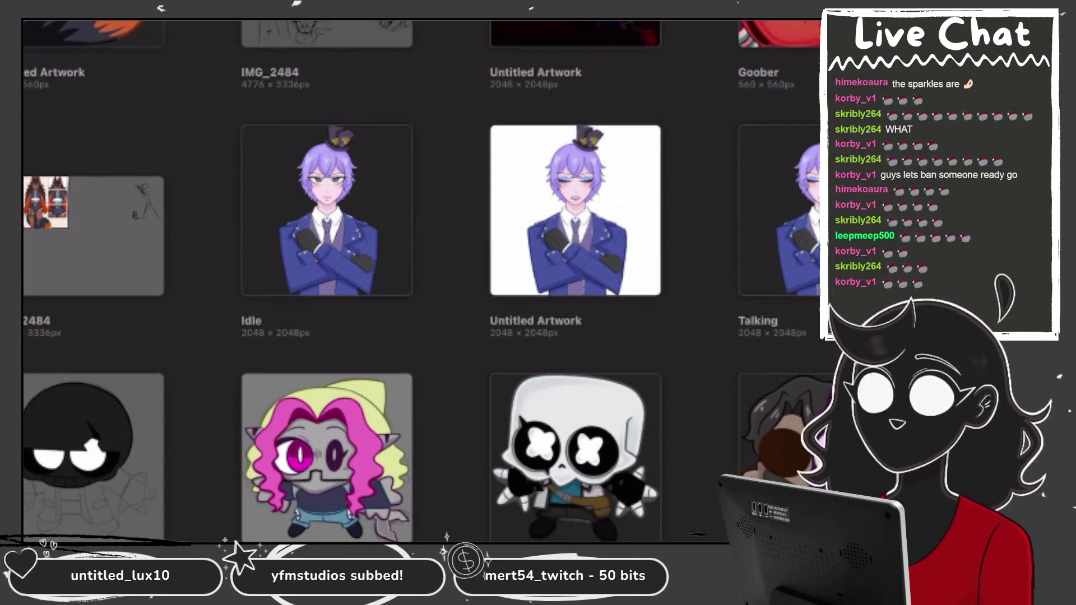
left_click(327, 210)
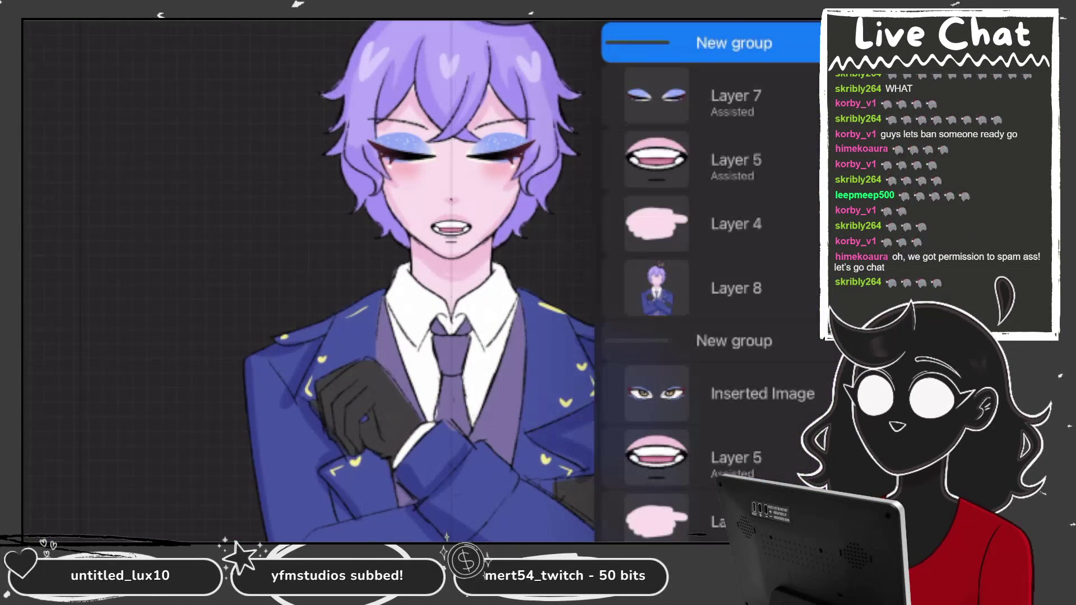
left_click(807, 96)
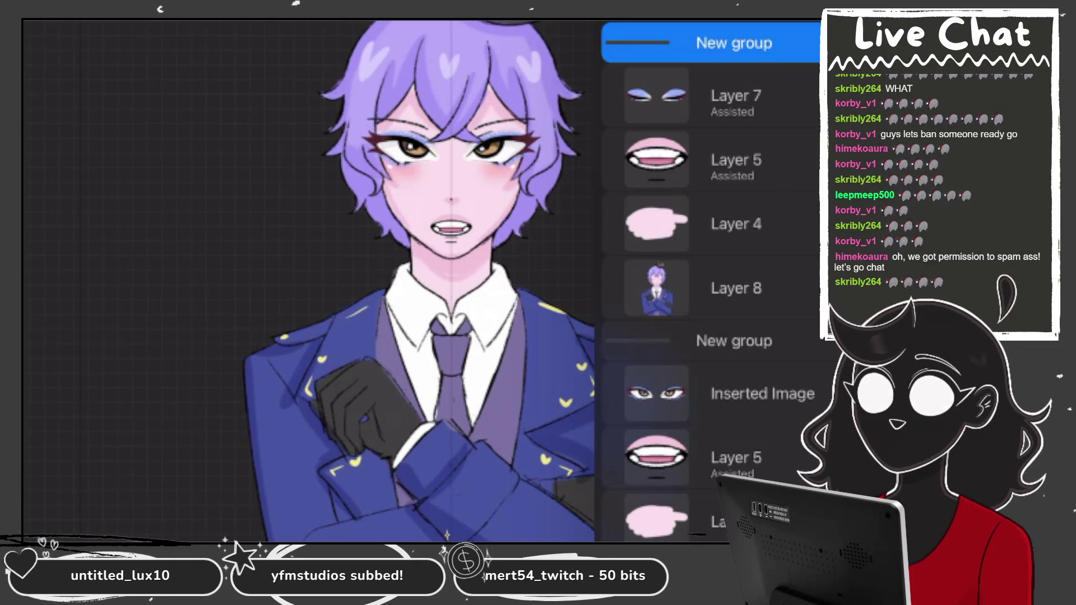
left_click(168, 280)
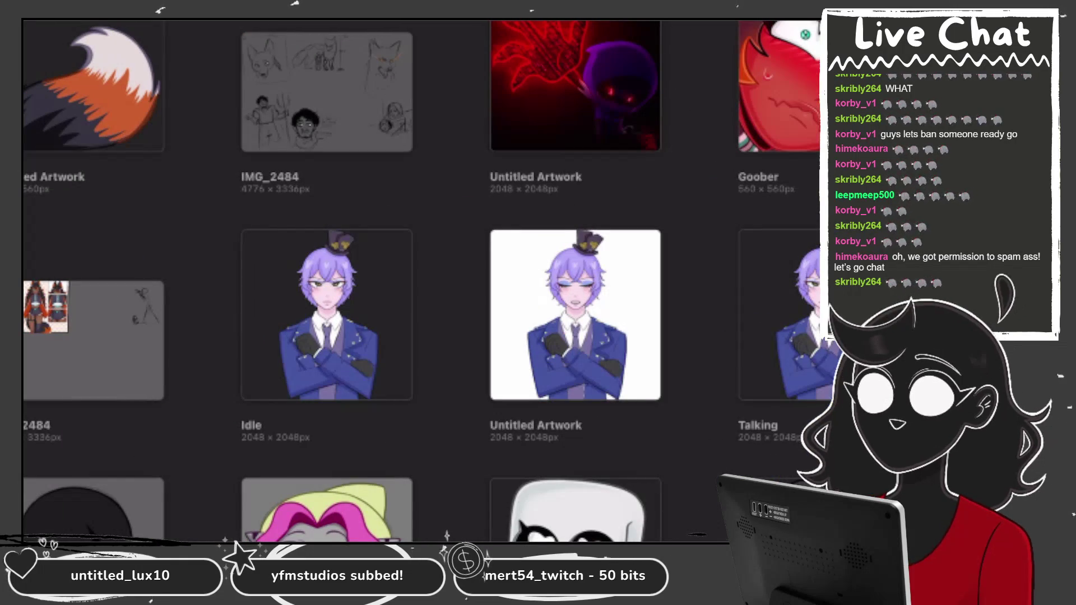
left_click(327, 315)
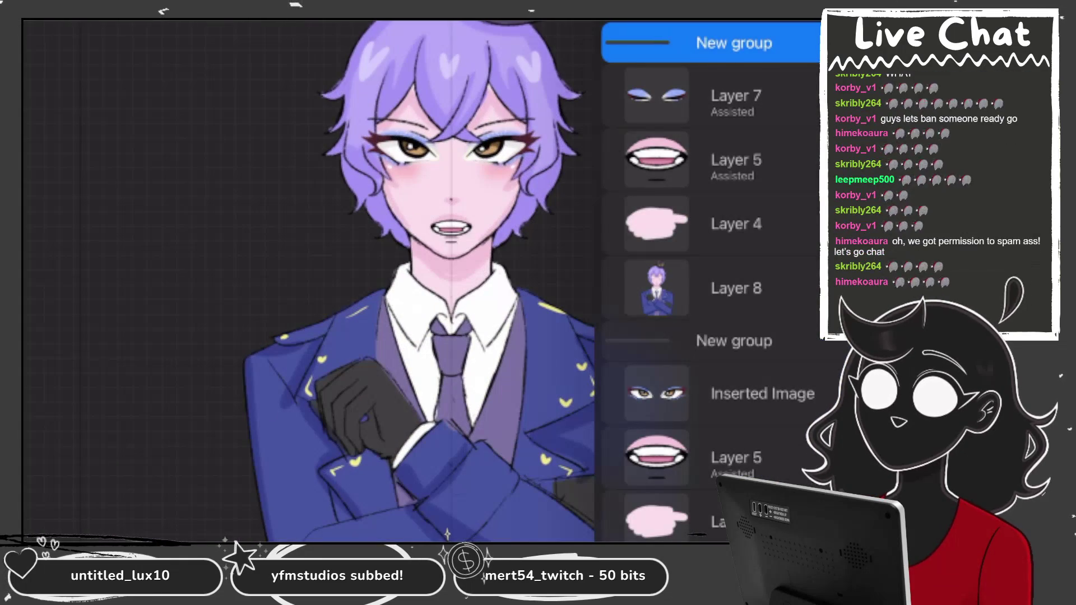
left_click(728, 95)
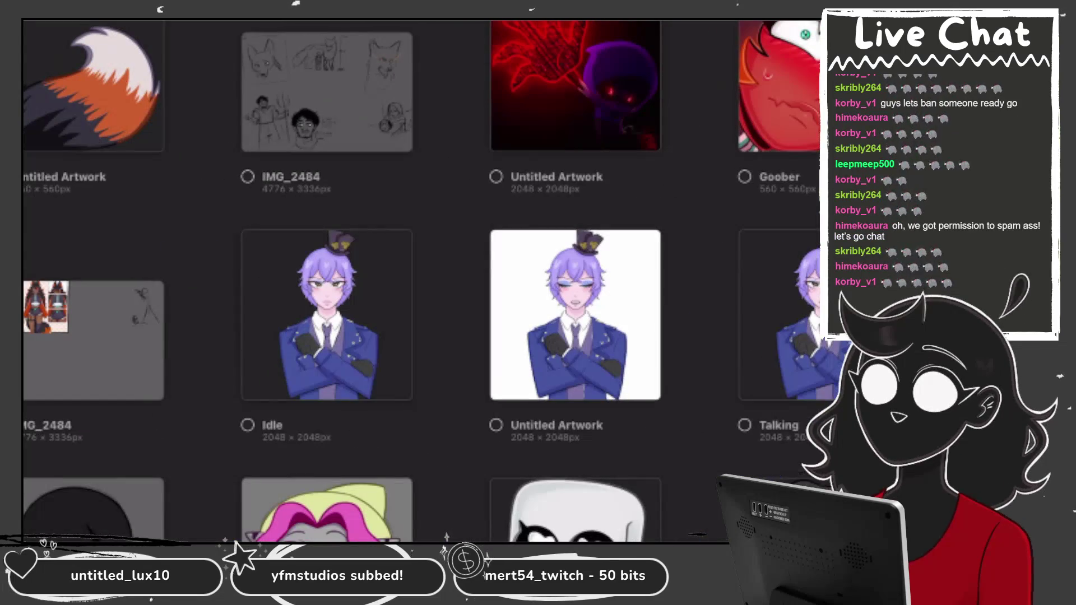
Step: Duplicate the Idle artwork and place it and the purple-haired artwork beside the original
left_click(327, 314)
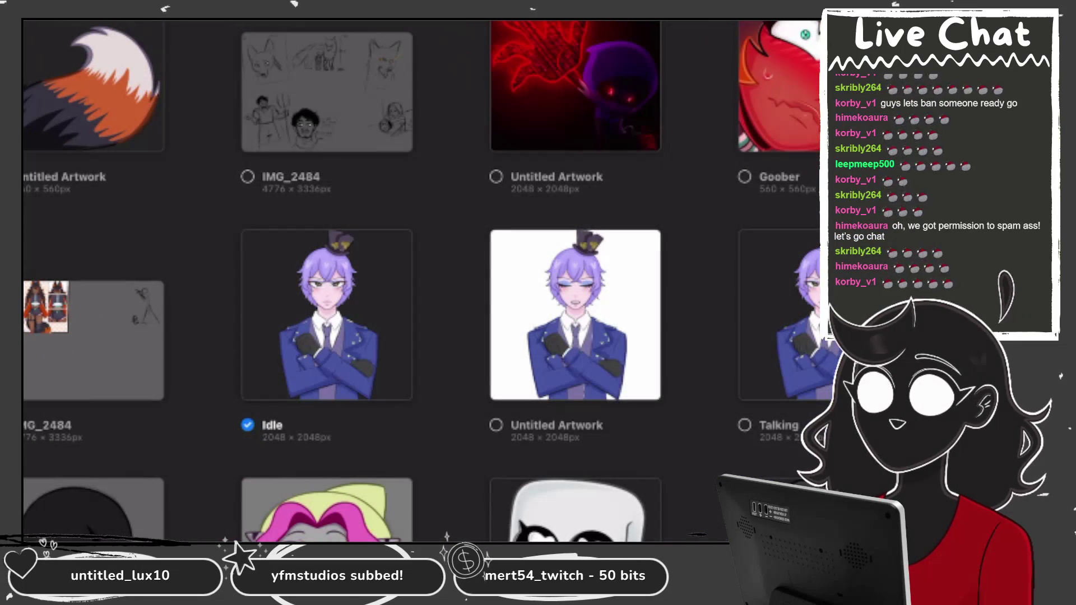
scroll(420, 281, "up", 15)
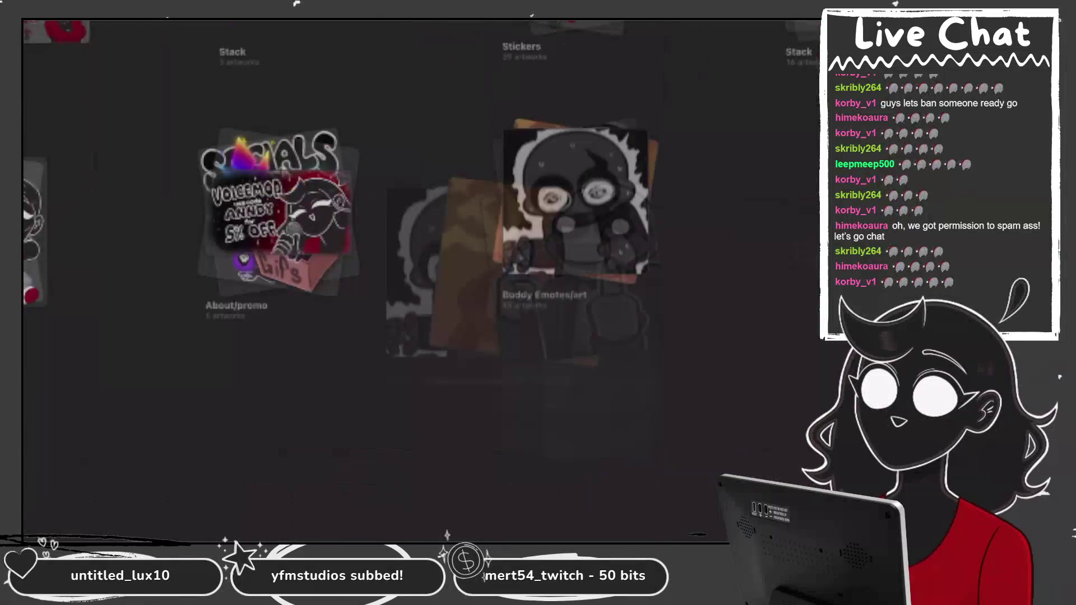
left_click_drag(577, 291, 594, 101)
scroll(420, 280, "up", 10)
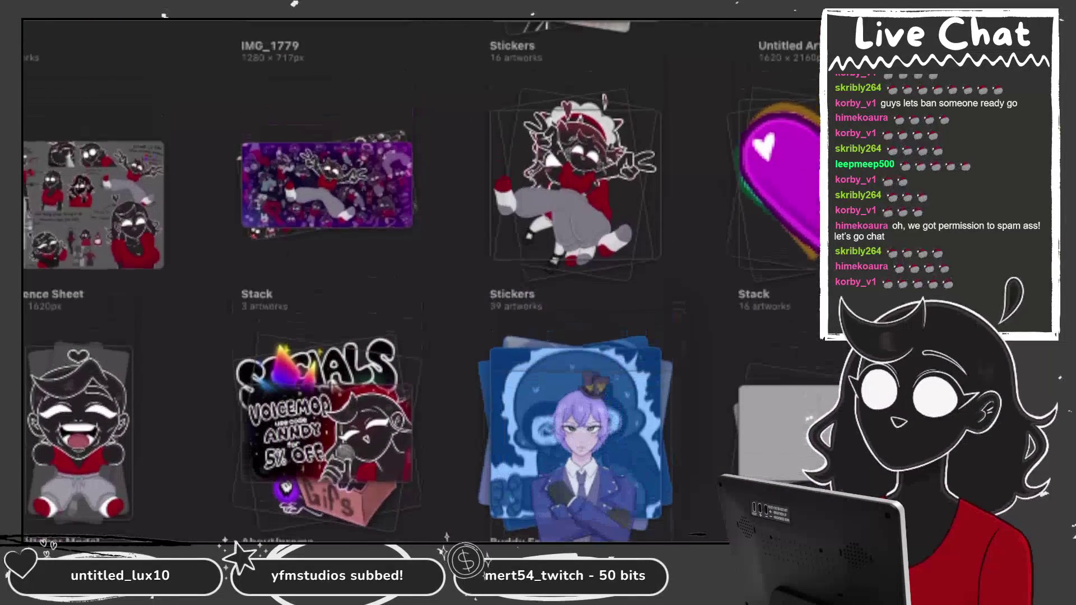
mouse_move(576, 448)
left_mouse_down()
mouse_move(589, 185)
mouse_move(555, 179)
mouse_move(571, 90)
mouse_move(576, 168)
left_mouse_up()
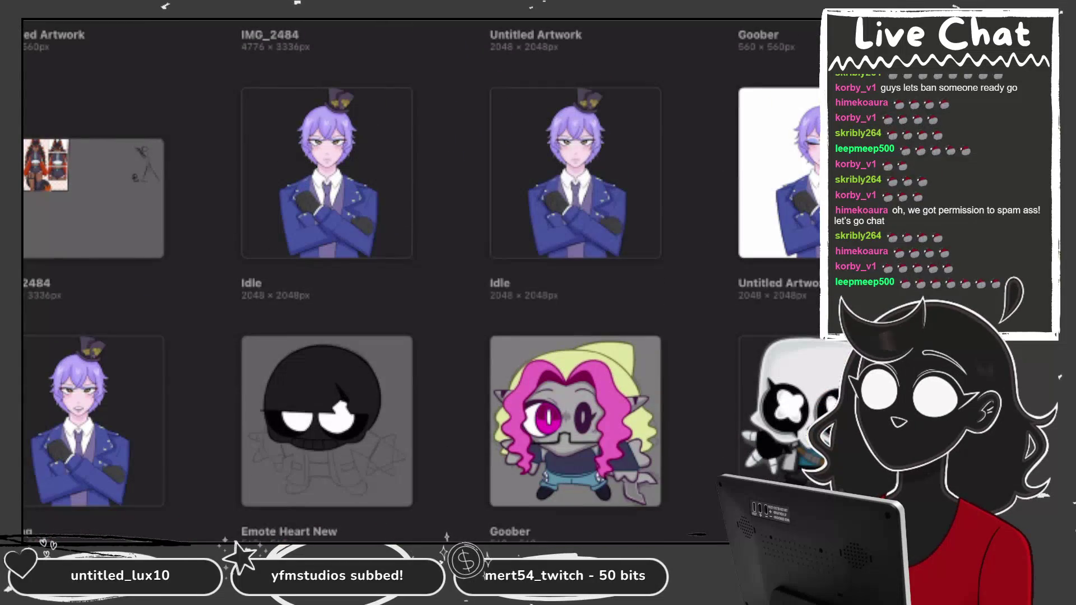
left_click(575, 168)
left_click(50, 22)
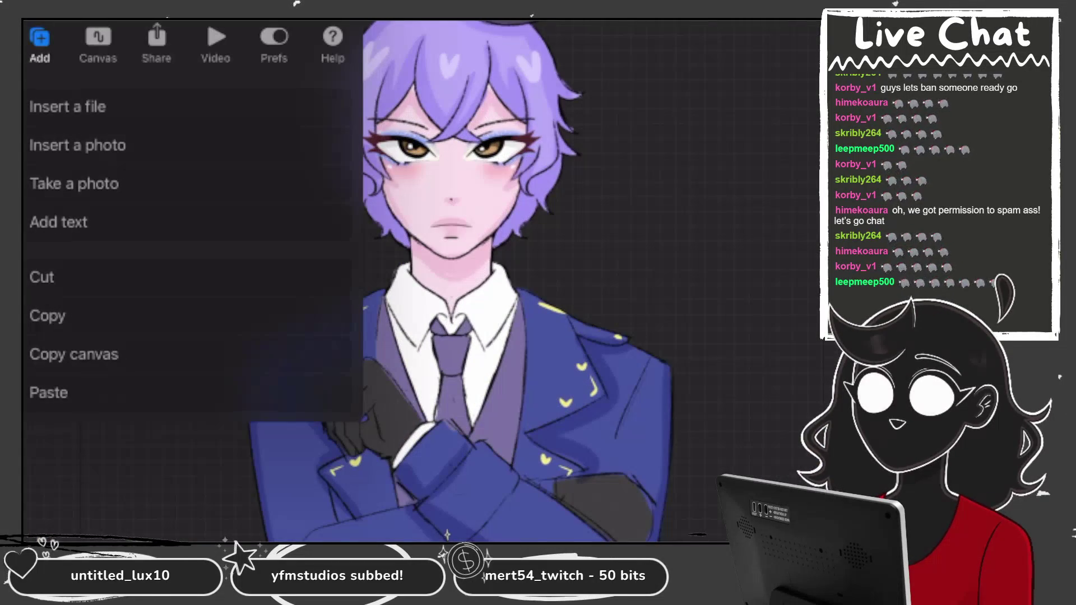
left_click(49, 392)
left_click(812, 28)
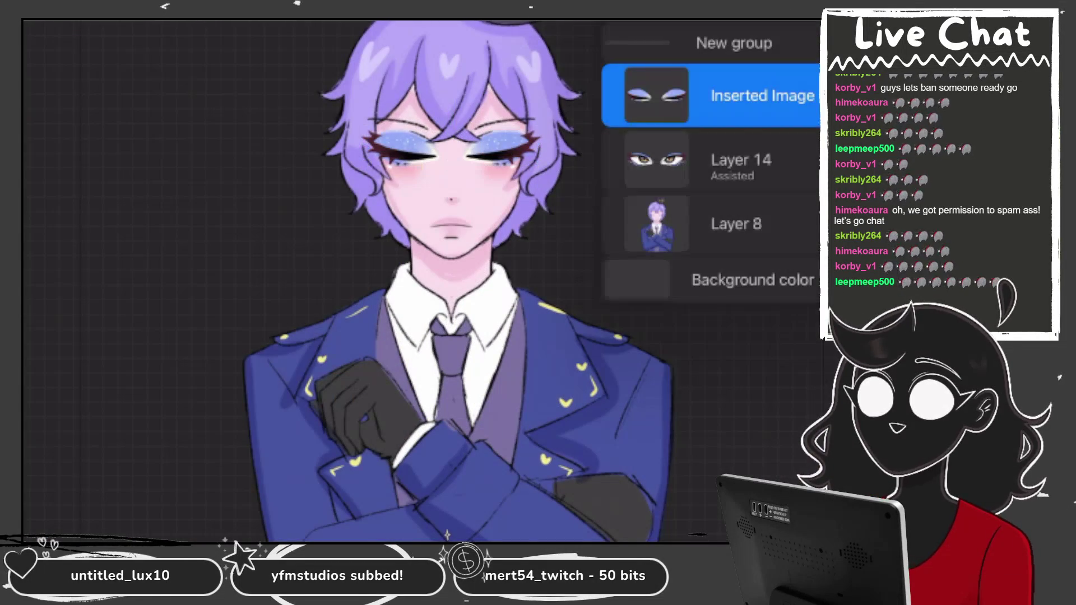
left_click_drag(745, 96, 650, 95)
left_click(858, 95)
left_click(812, 28)
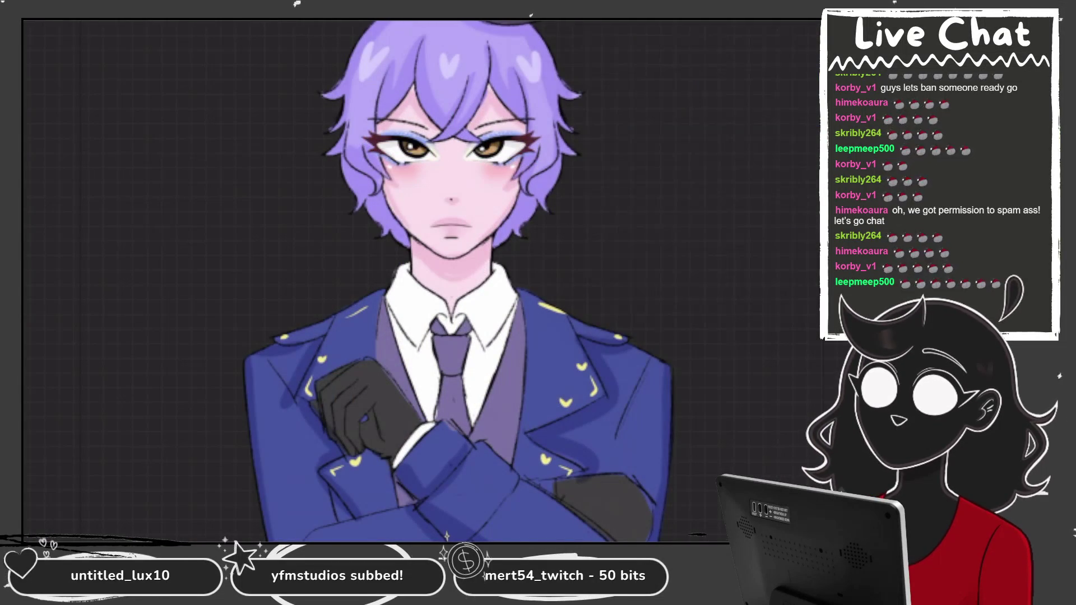
scroll(504, 280, "down", 3)
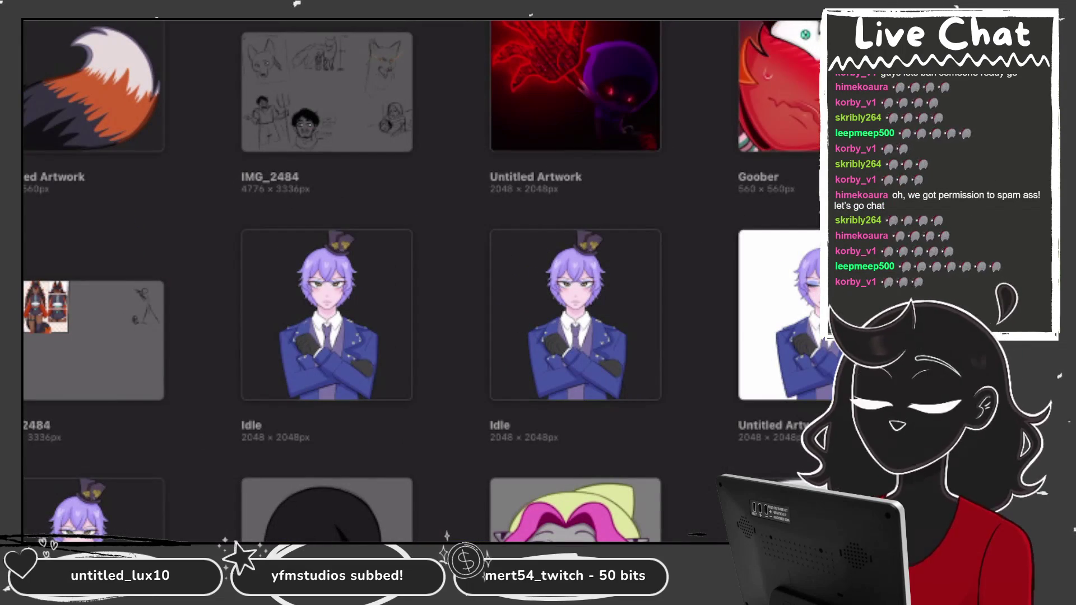
Step: Paste the closed eyes onto the Idle copy
left_click(576, 314)
left_click(73, 31)
left_click(48, 392)
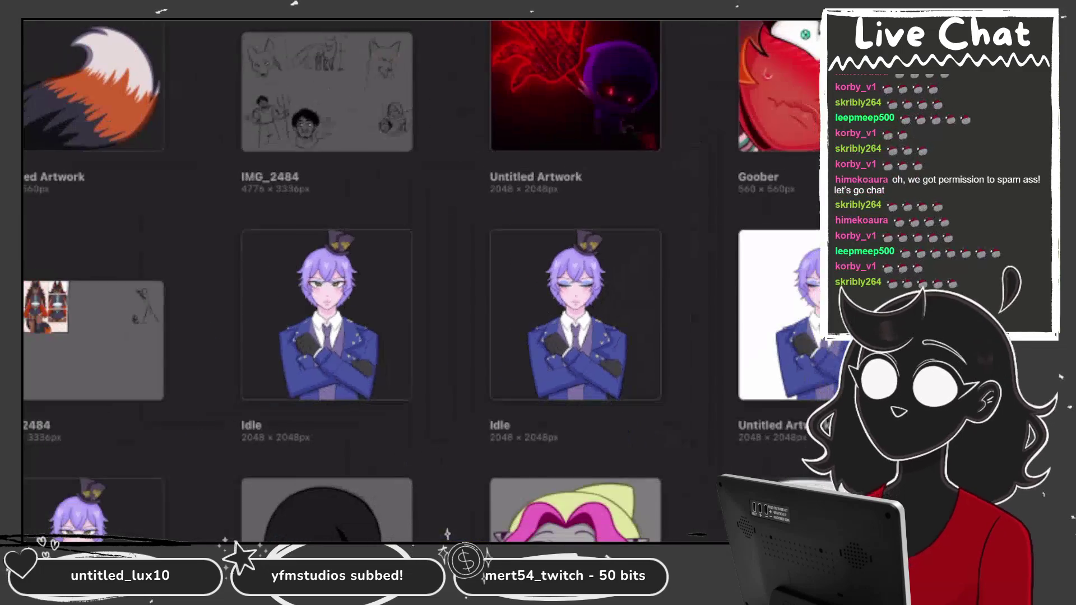
Step: Rename the Idle copy to 'Idle Blink'
left_click(512, 423)
key("BackSpace")
key("BackSpace")
key("BackSpace")
type("Idle ")
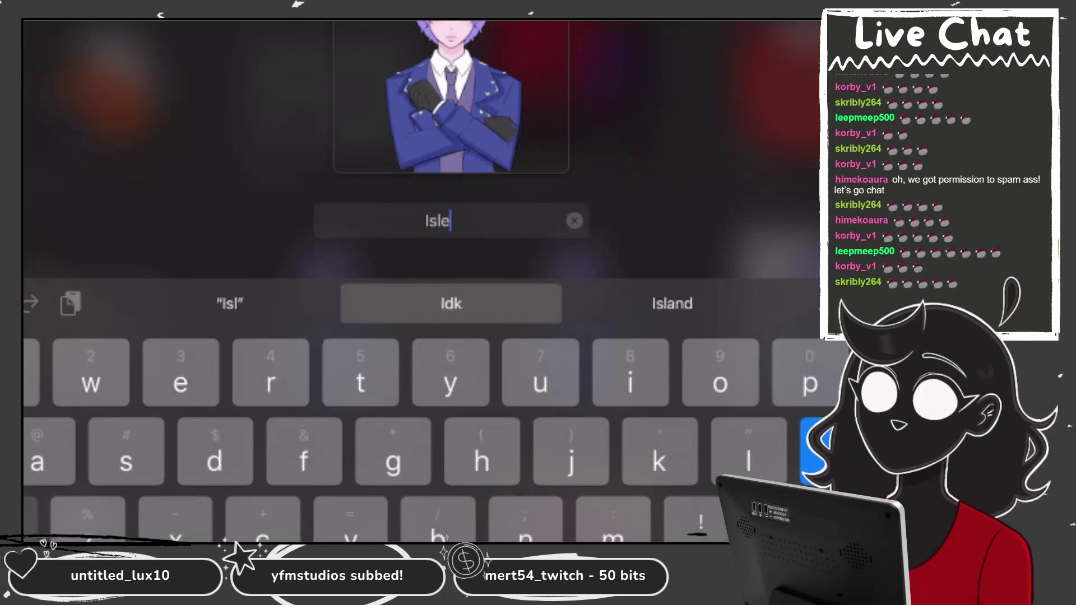
type("Blink")
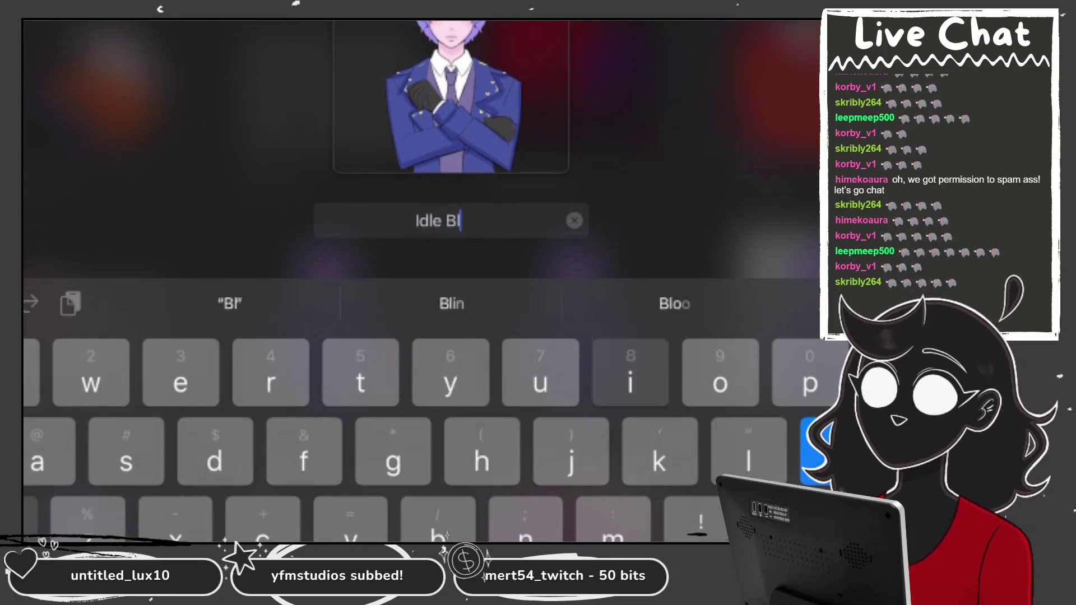
key("Return")
Step: Place an artwork next to Idle Blink and open the closed-eyed talking artwork
left_click(575, 315)
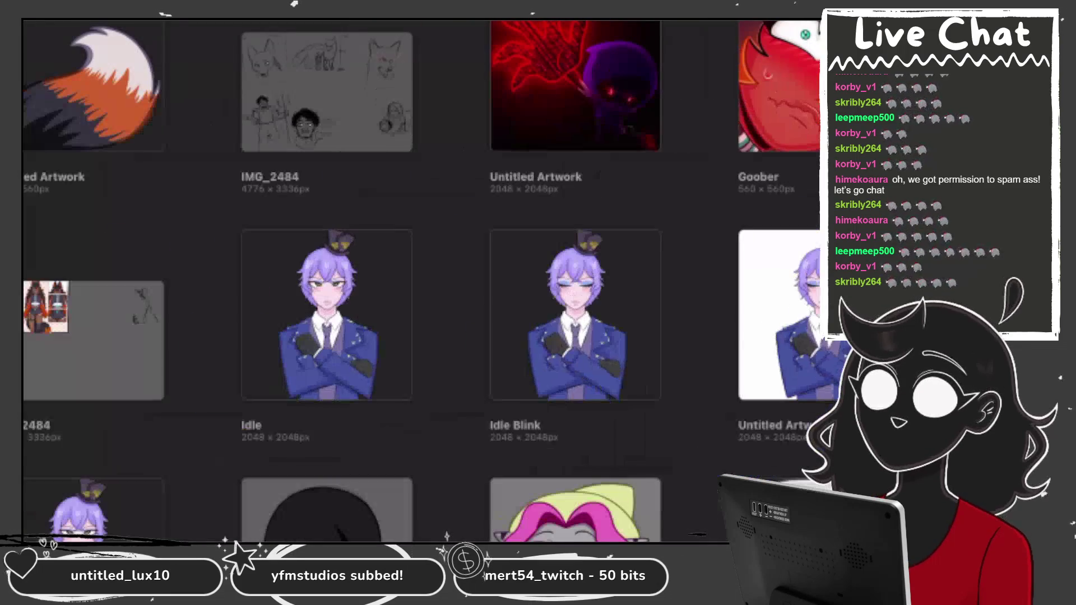
left_click_drag(89, 508, 779, 314)
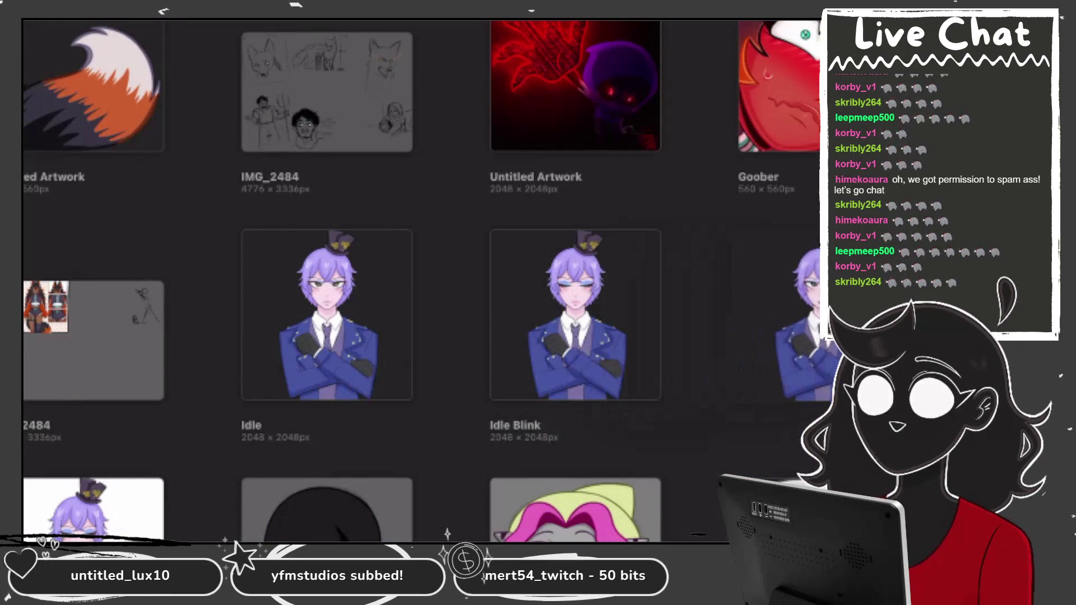
scroll(420, 280, "down", 1)
left_click(779, 274)
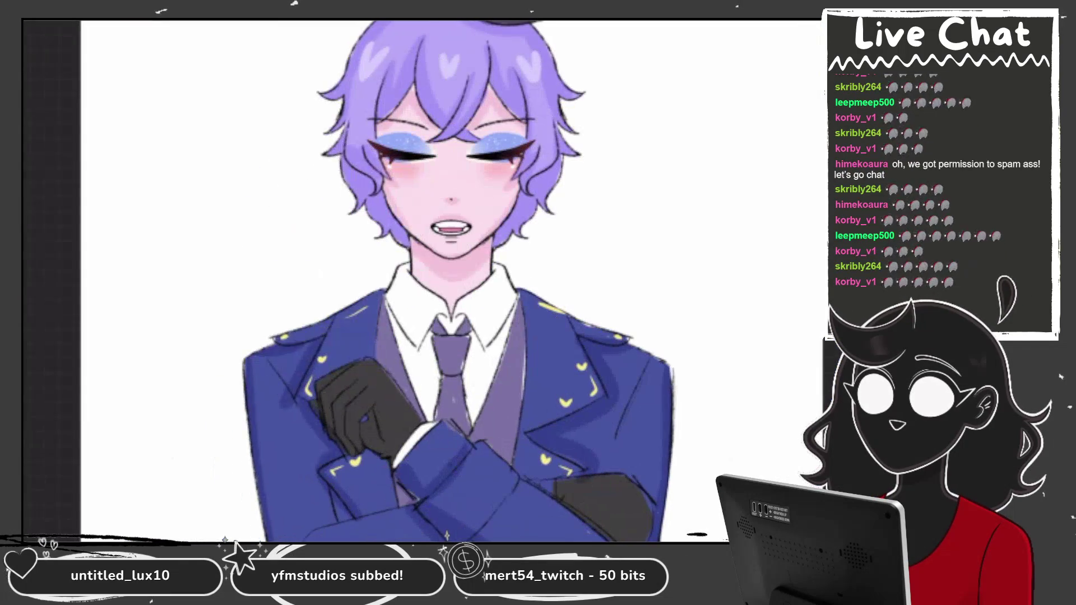
Step: Hide the white background layer of the closed-eyed talking artwork
left_click(79, 22)
left_click(807, 22)
left_click(812, 111)
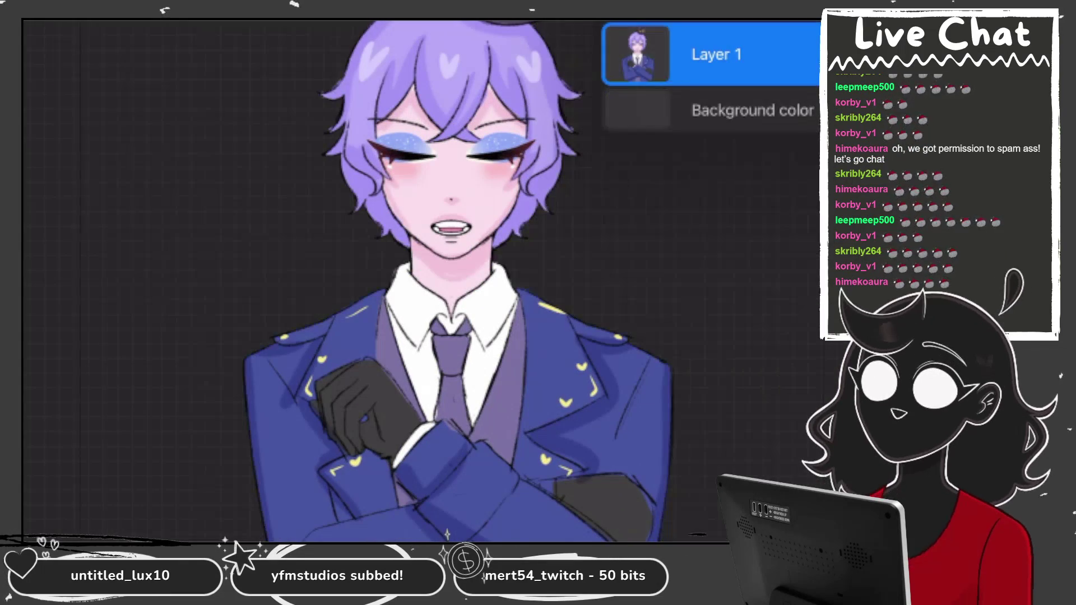
left_click(807, 22)
Step: Rename the untitled artwork to 'Talking Blink' in the gallery
left_click(33, 22)
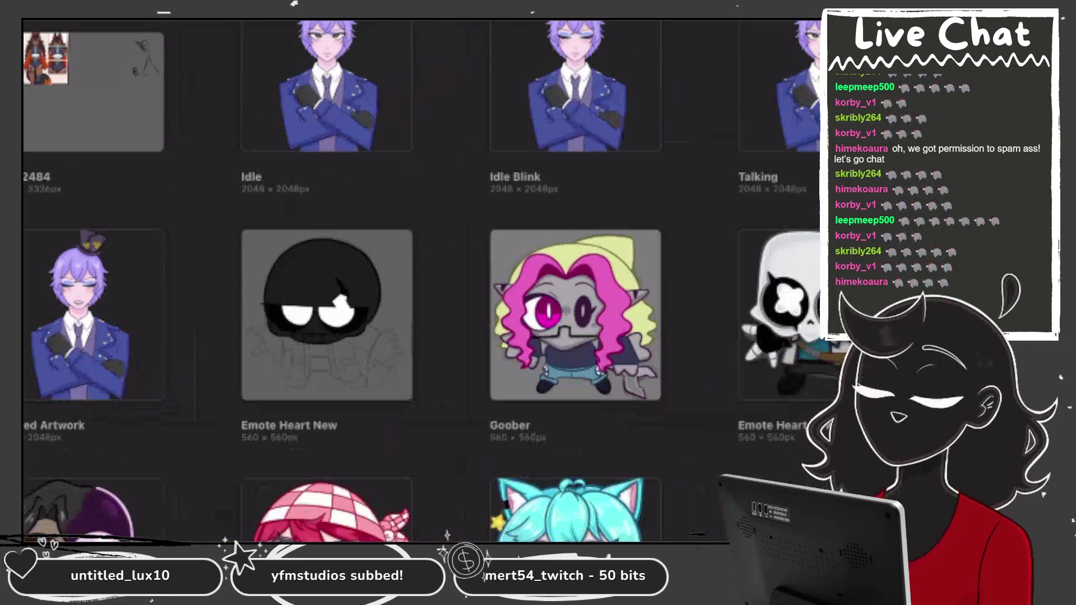
scroll(420, 280, "up", 1)
left_click(55, 470)
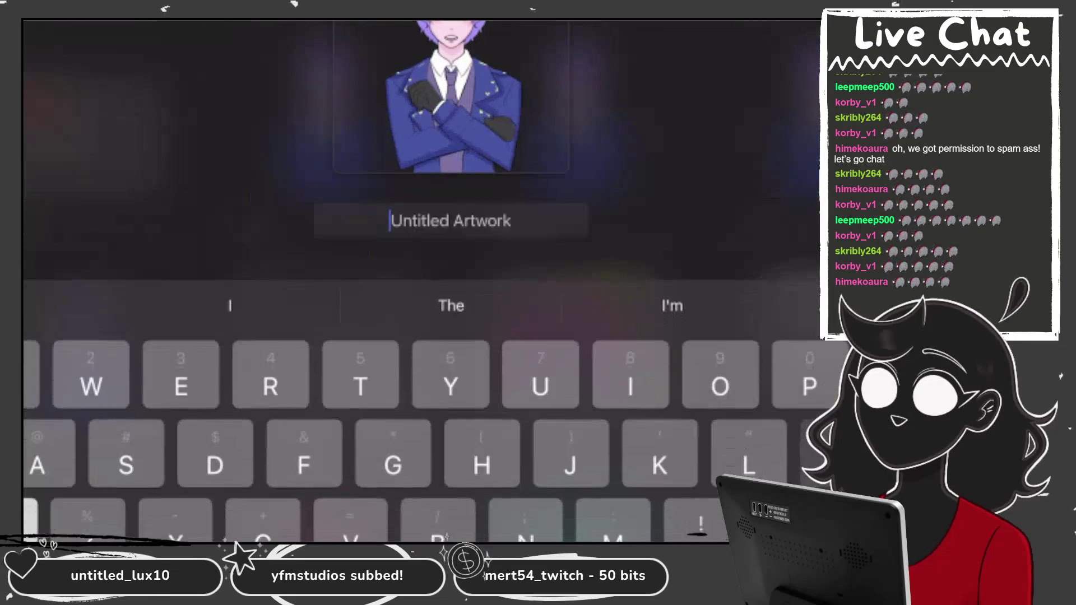
type("Talking Blink")
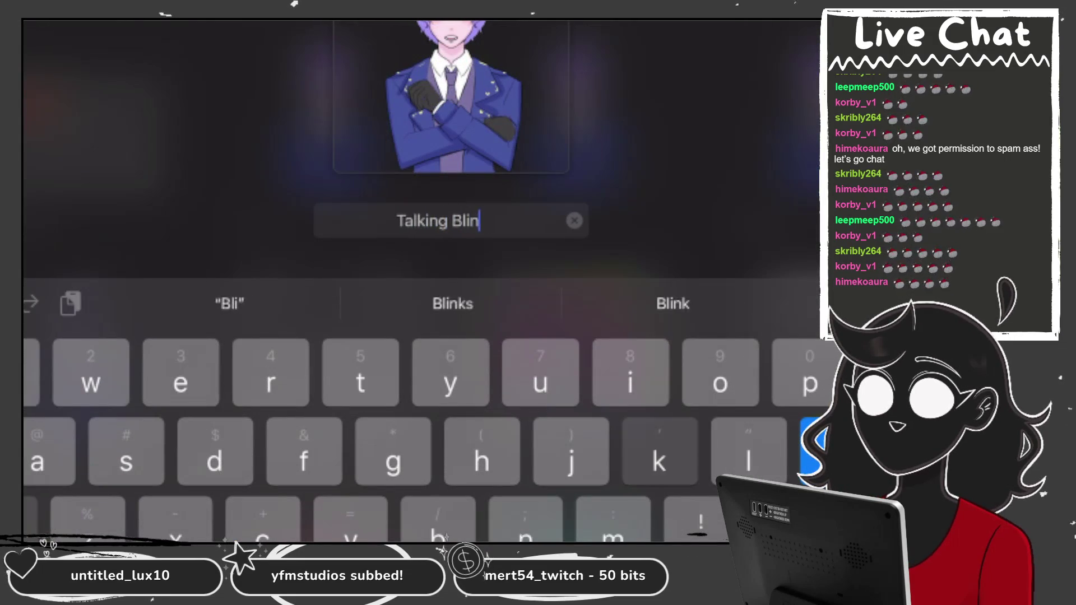
key("Return")
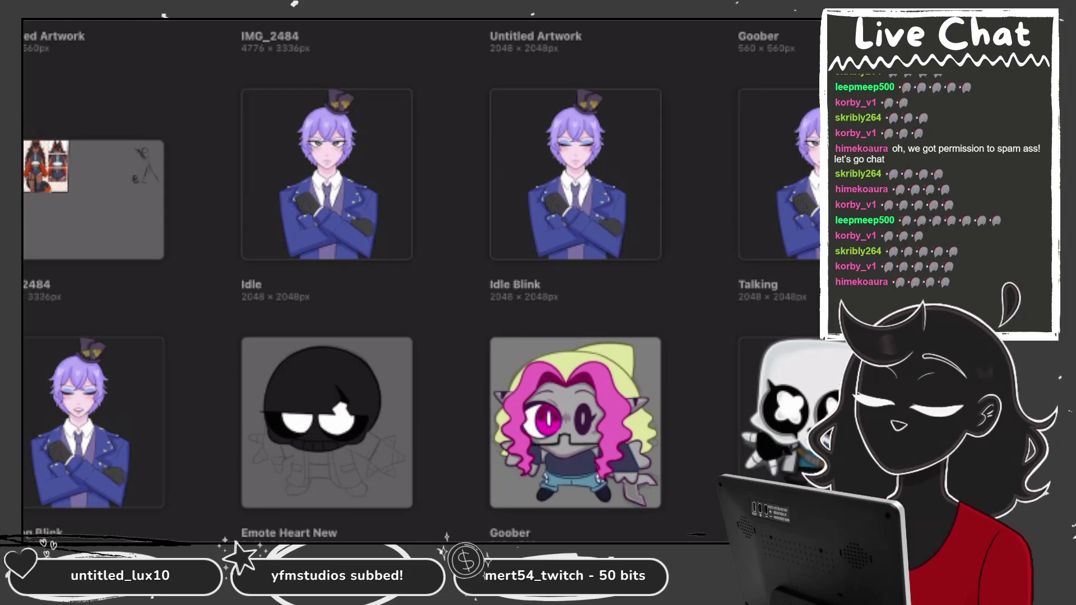
Step: Scroll down past the gallery stacks and open the grey sketch artwork
scroll(420, 281, "up", 2)
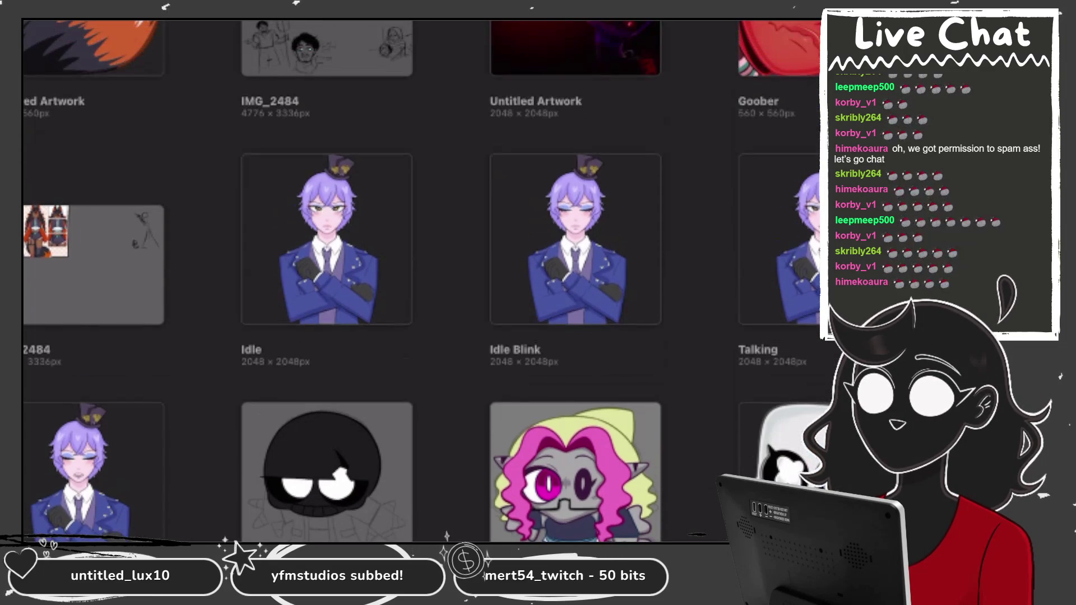
scroll(421, 280, "down", 2)
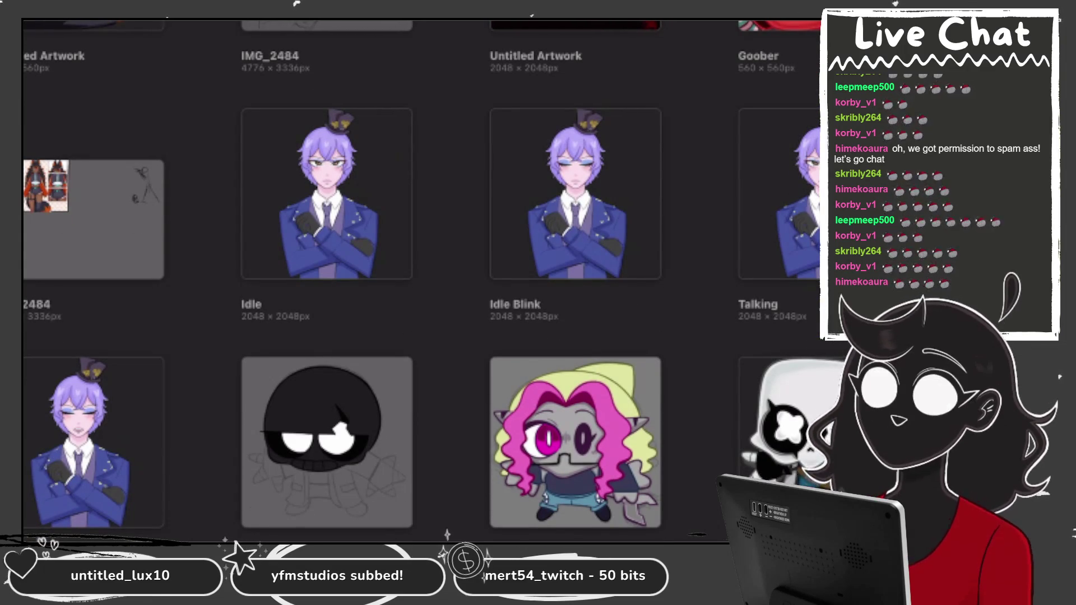
scroll(421, 280, "up", 2)
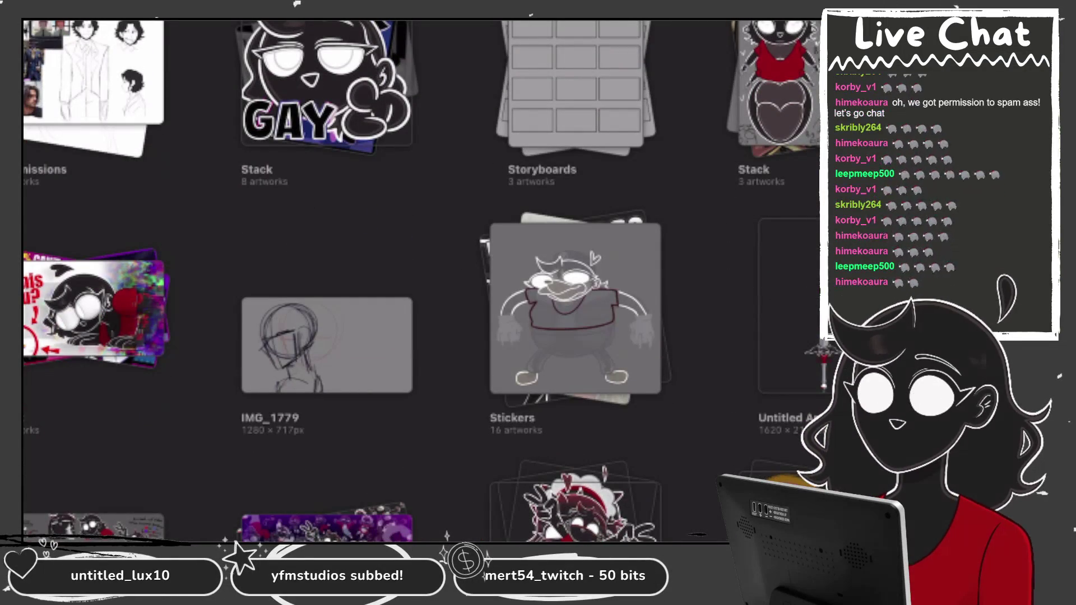
scroll(420, 281, "down", 10)
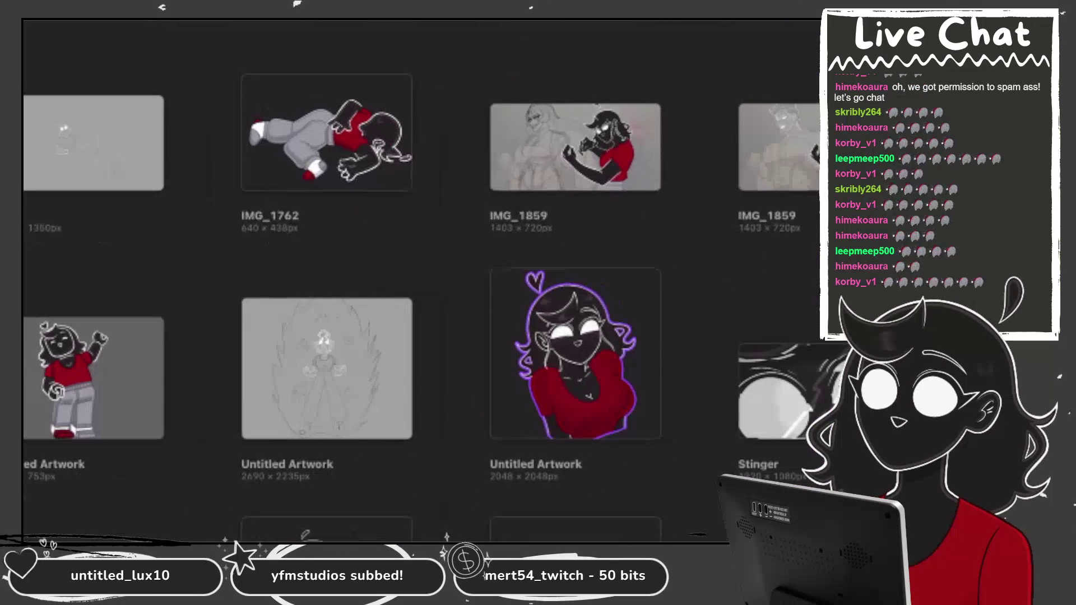
left_click(94, 143)
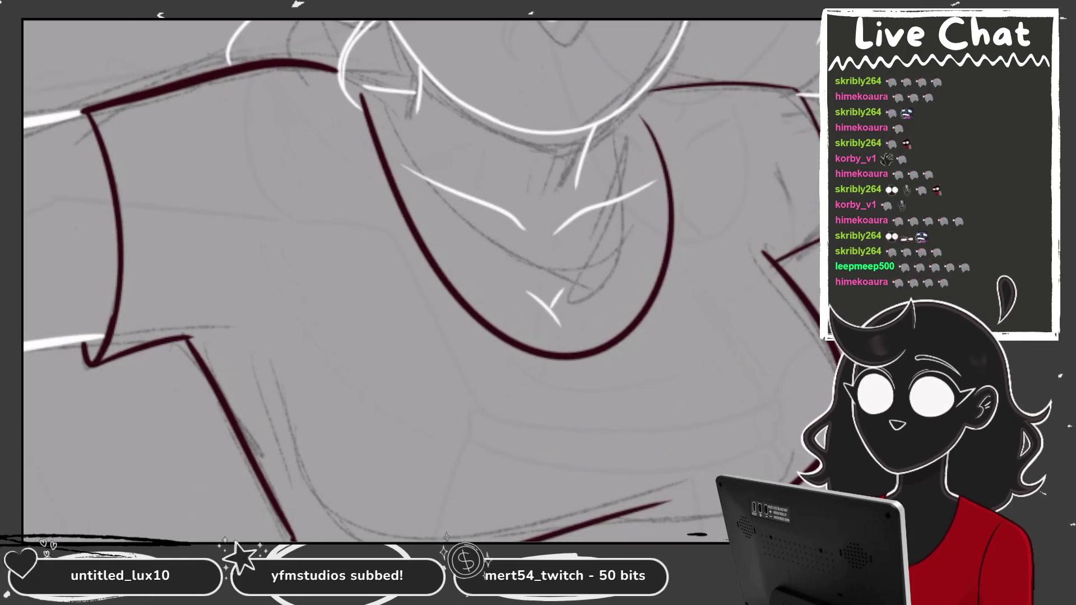
Step: Trace the hair in dark red, undoing misplaced strokes and redrawing a jagged zigzag outline
scroll(420, 280, "down", 5)
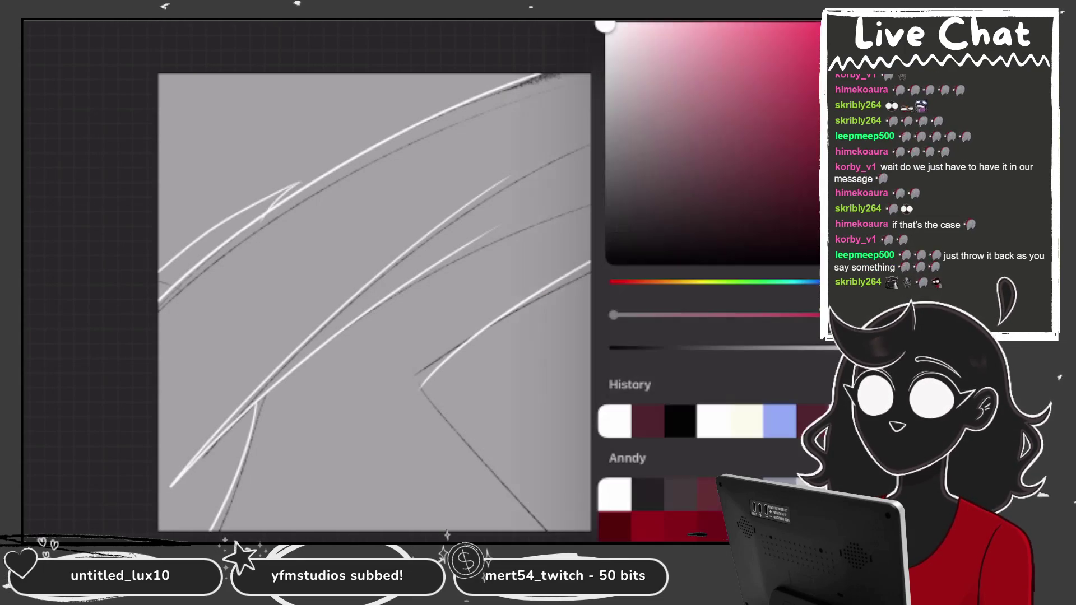
left_click_drag(422, 386, 547, 530)
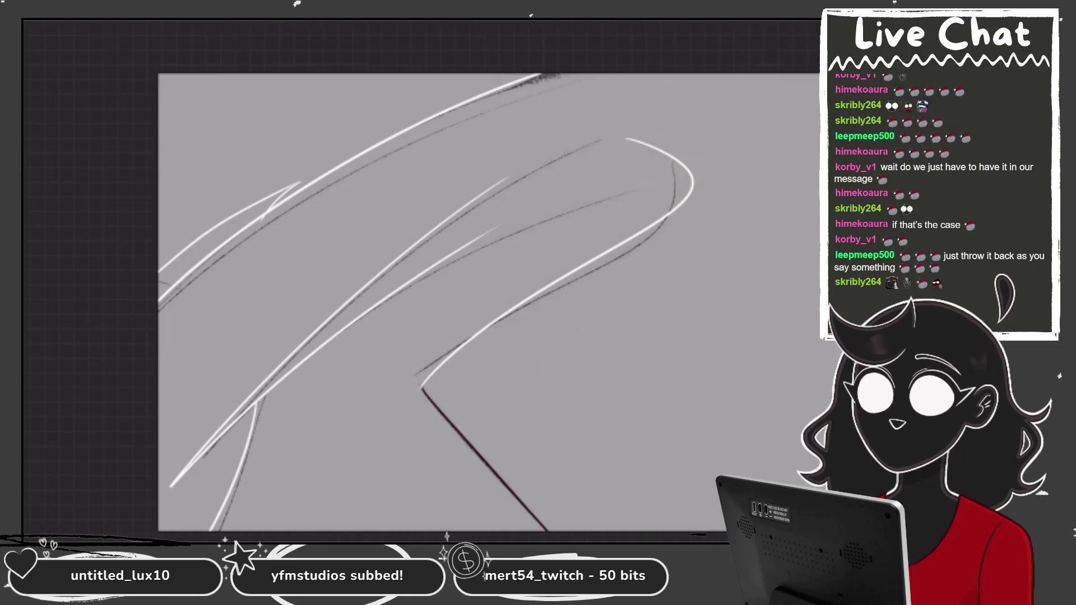
mouse_move(326, 354)
left_mouse_down()
mouse_move(331, 367)
mouse_move(448, 393)
mouse_move(487, 371)
mouse_move(545, 530)
left_mouse_up()
key("ctrl+z")
key("ctrl+z")
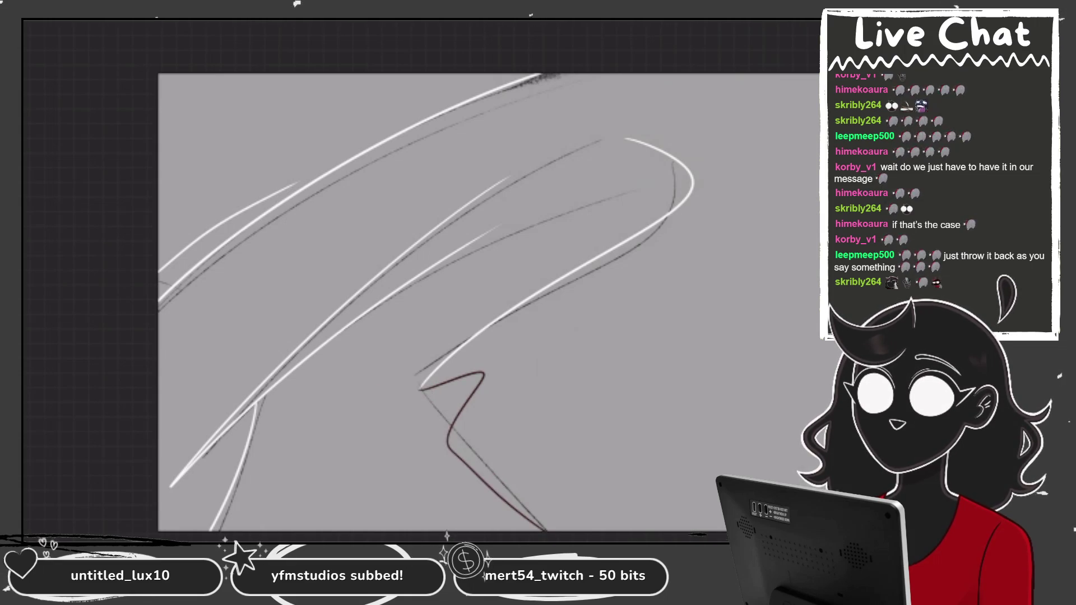
mouse_move(319, 343)
left_mouse_down()
mouse_move(424, 370)
mouse_move(421, 387)
left_mouse_up()
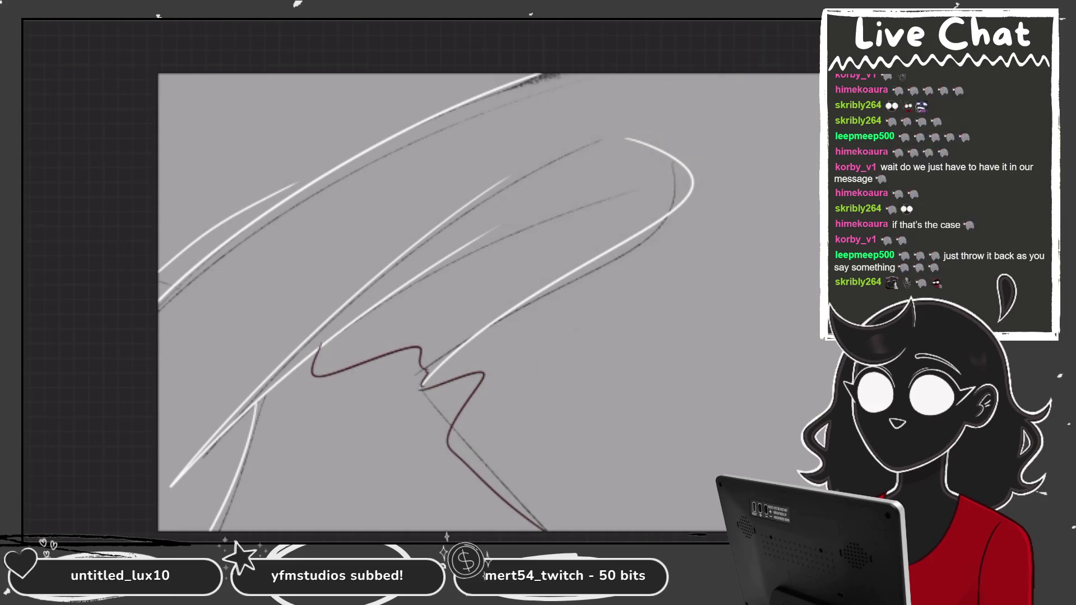
Step: Turn off visibility of Layer 44 to hide the rough dark sketch
key("l")
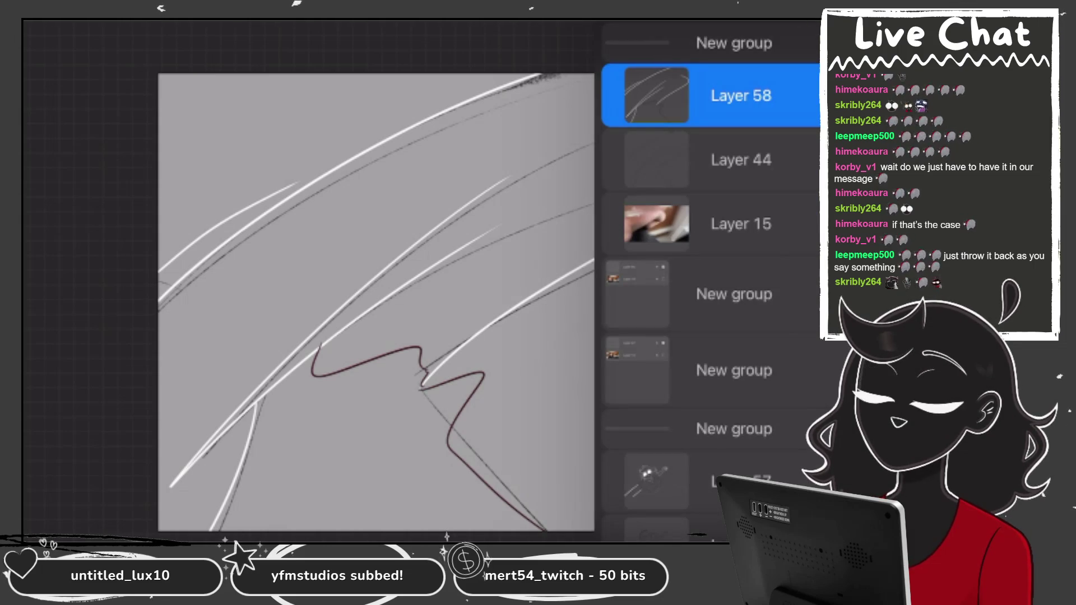
left_click(807, 159)
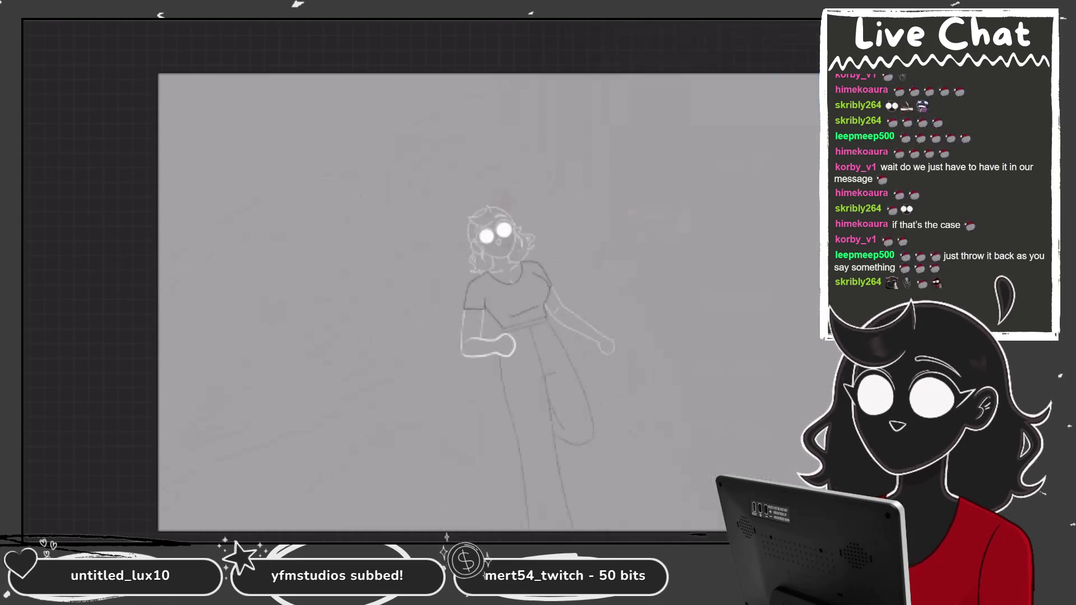